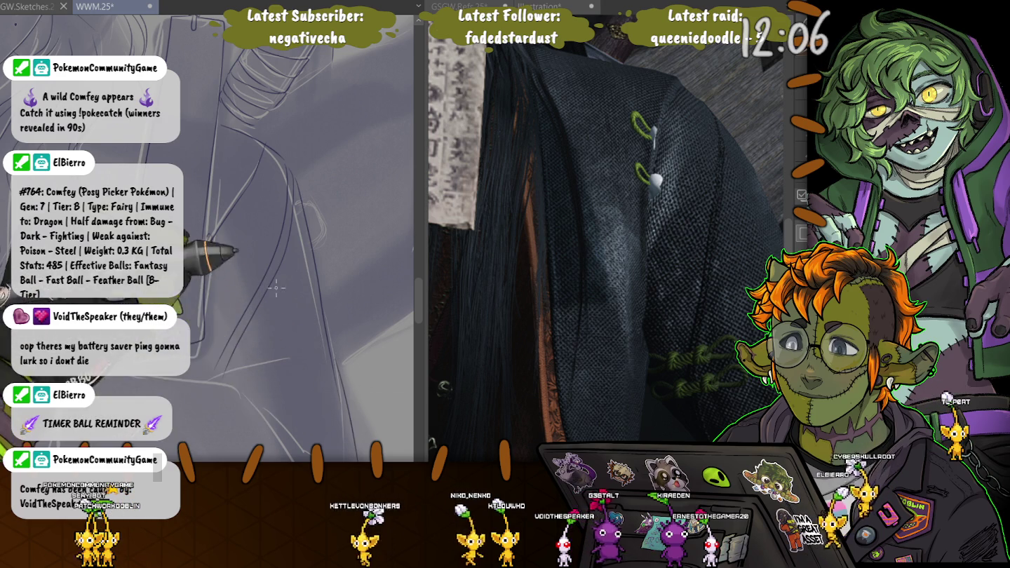
Redraw the knot's left side, add a small looped stroke, and sketch short lines below and left of it
left_click_drag(279, 294, 214, 300)
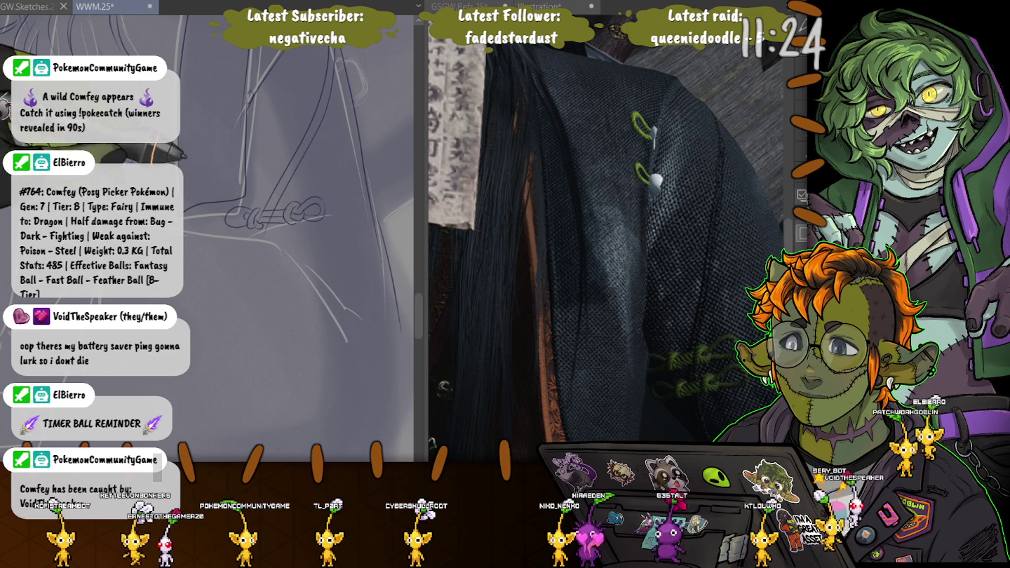
left_click_drag(247, 210, 251, 208)
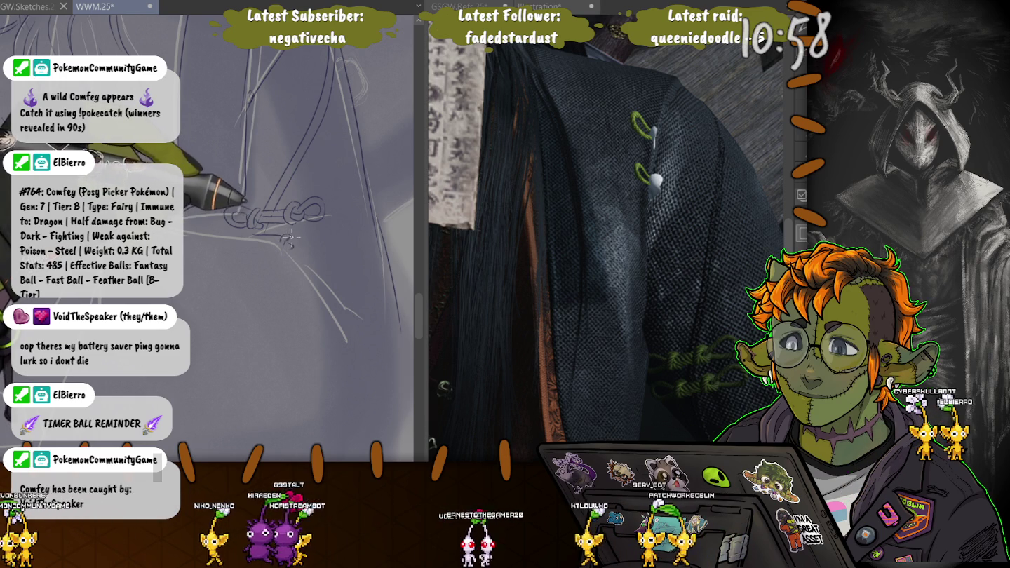
left_click_drag(287, 248, 290, 243)
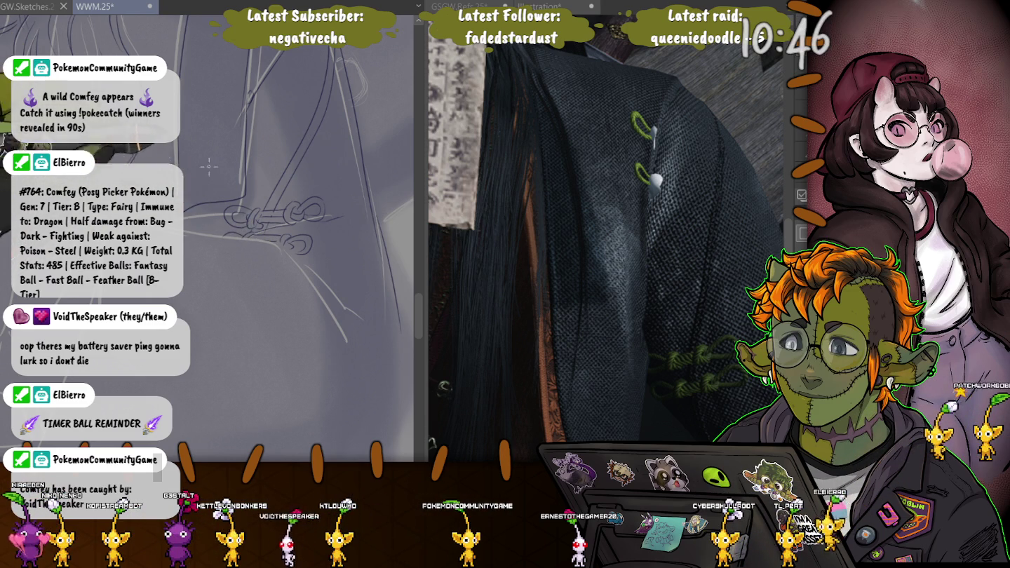
left_click_drag(349, 316, 377, 364)
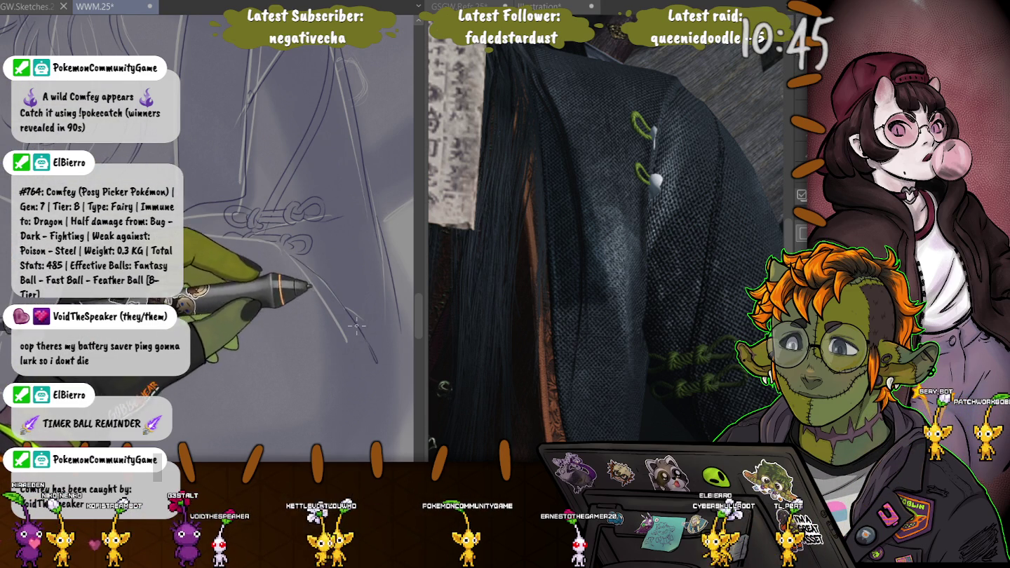
left_click_drag(357, 324, 359, 385)
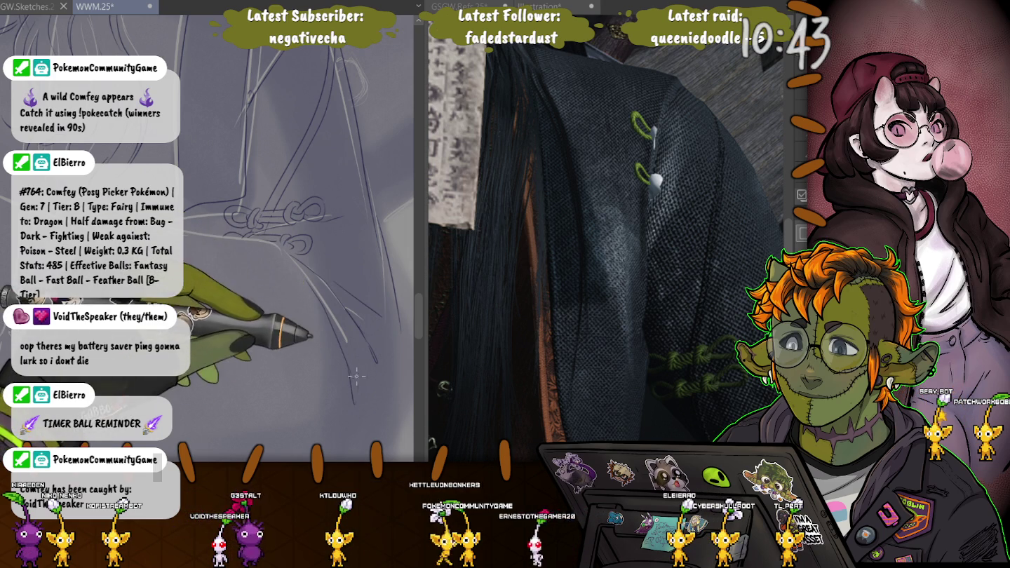
left_click_drag(224, 230, 182, 237)
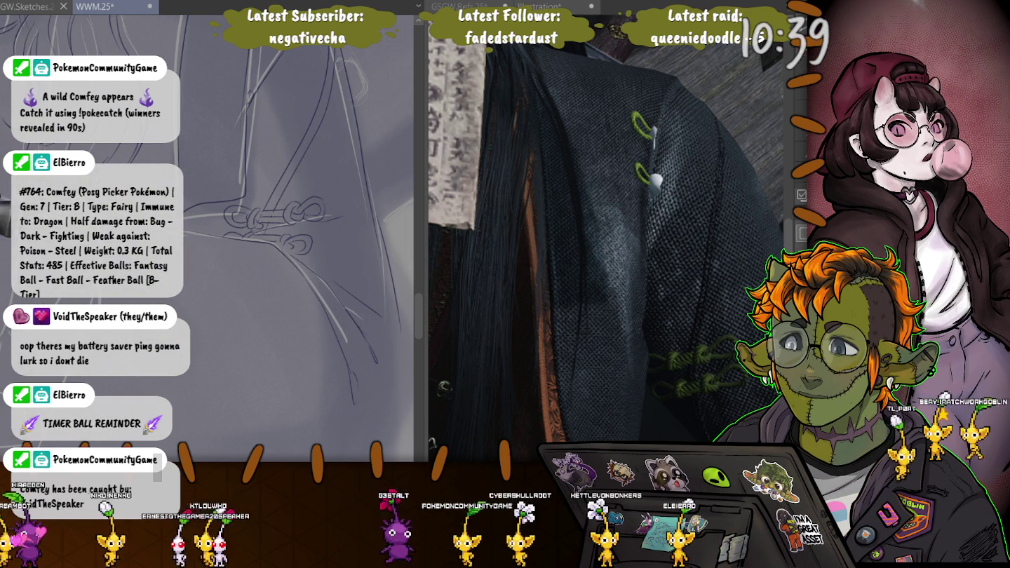
left_click_drag(253, 218, 274, 134)
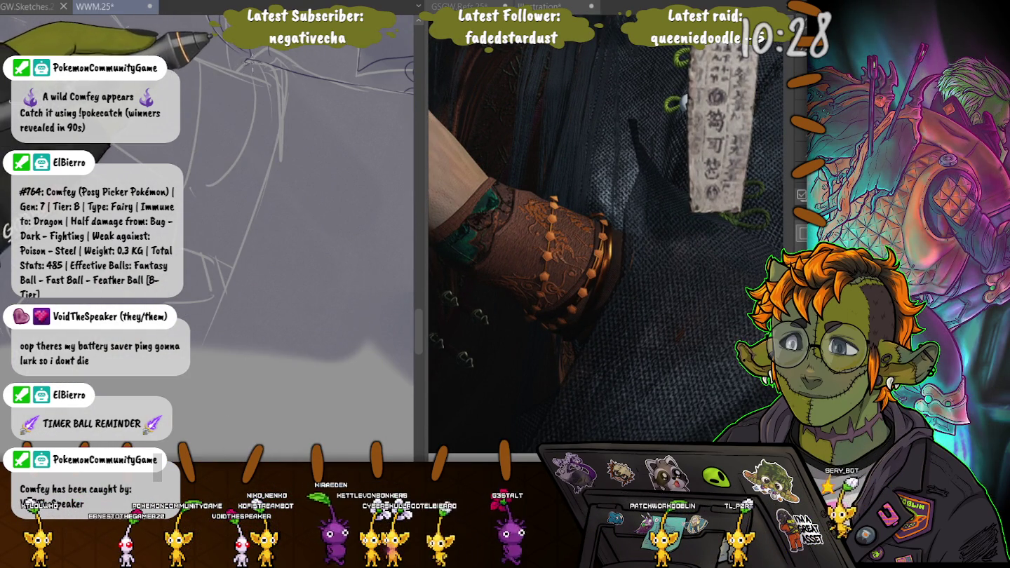
Draw a long curved pen line down the figure, then scroll the WWM.25 canvas up toward the hair and collar
left_click(281, 101)
left_click_drag(282, 95, 250, 351)
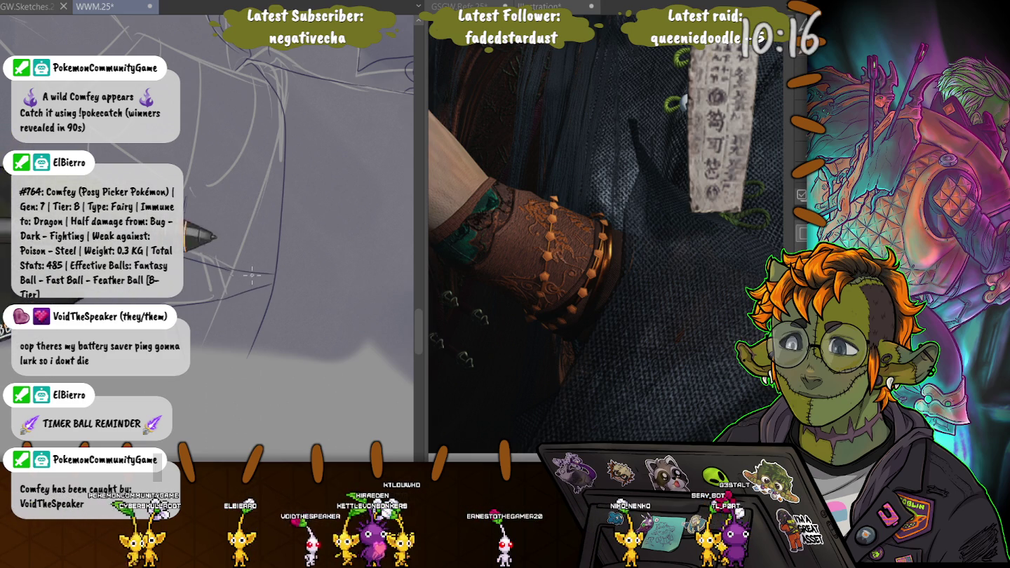
scroll(237, 275, "down", 2)
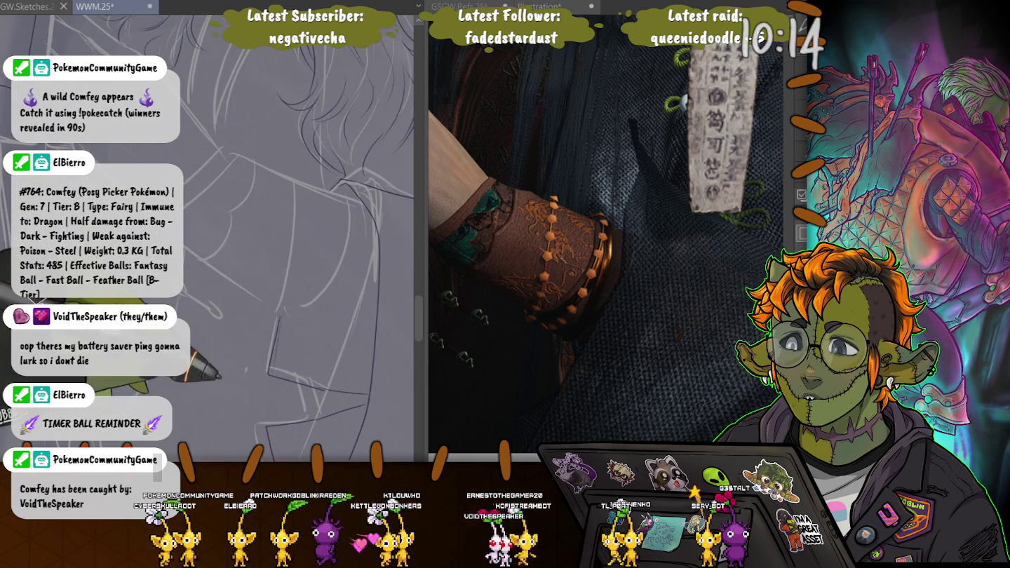
scroll(238, 274, "down", 3)
scroll(237, 275, "up", 2)
scroll(238, 275, "up", 2)
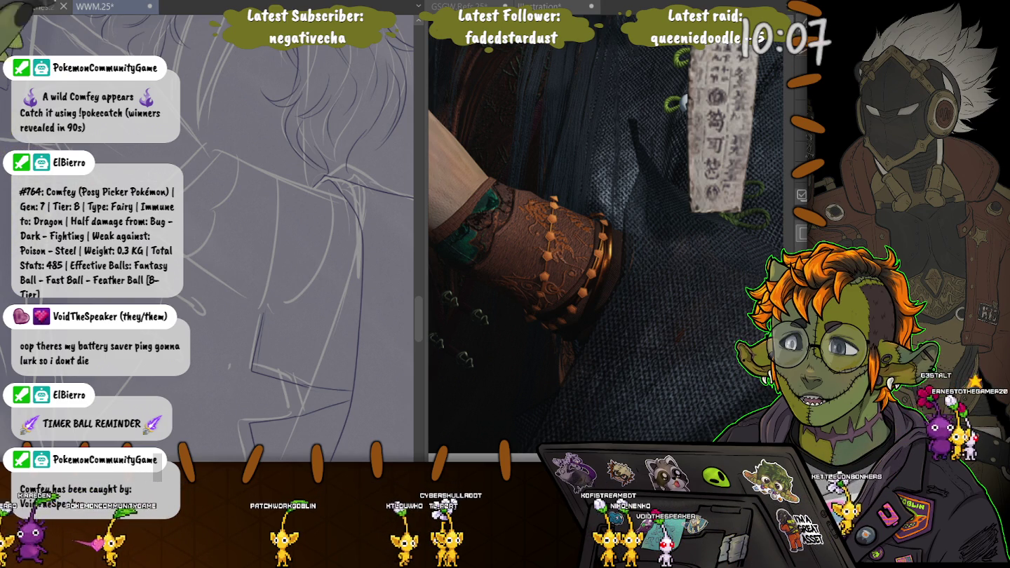
scroll(262, 238, "up", 2)
scroll(264, 238, "up", 2)
scroll(263, 239, "up", 2)
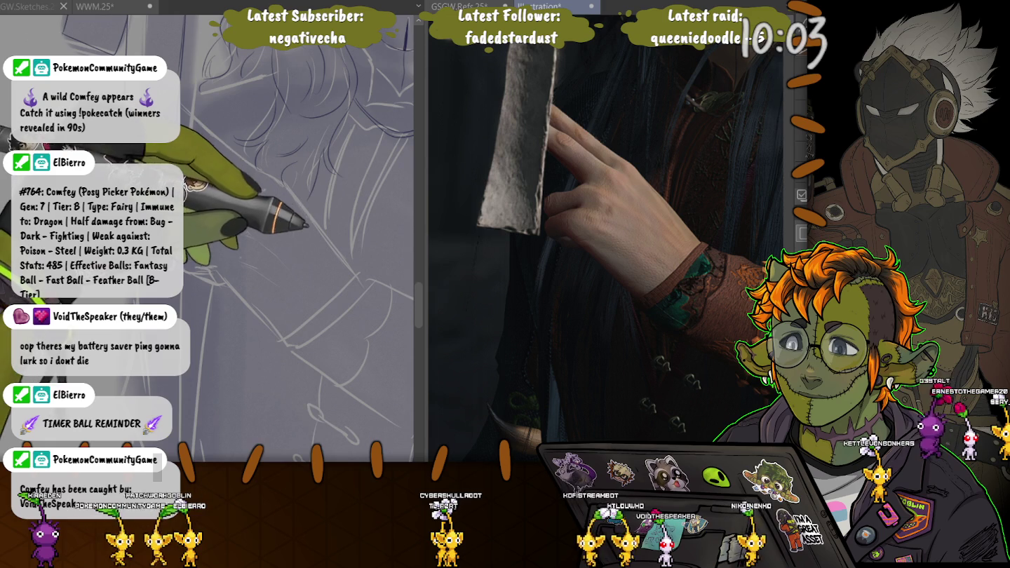
left_click(325, 260)
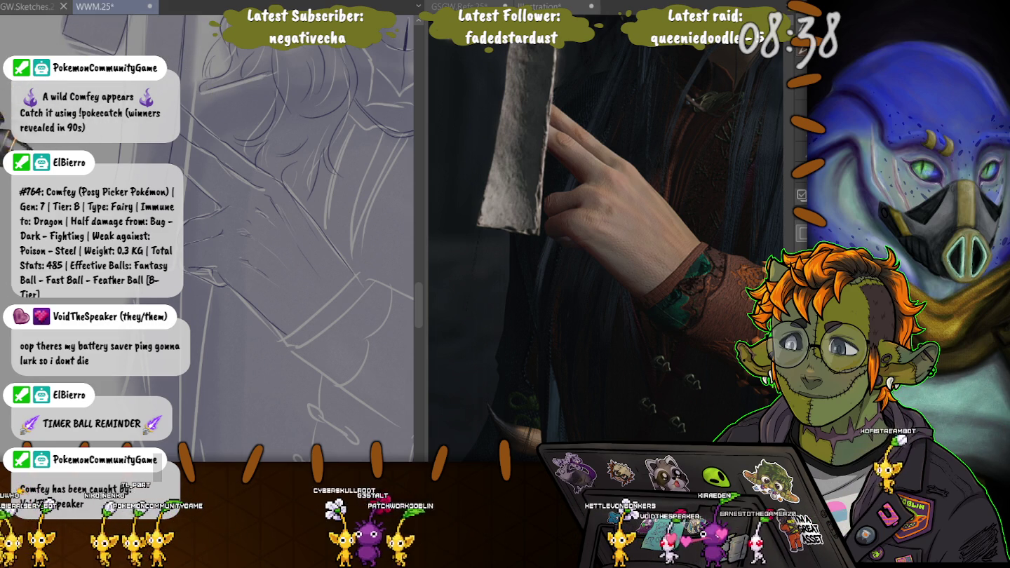
scroll(215, 89, "up", 2)
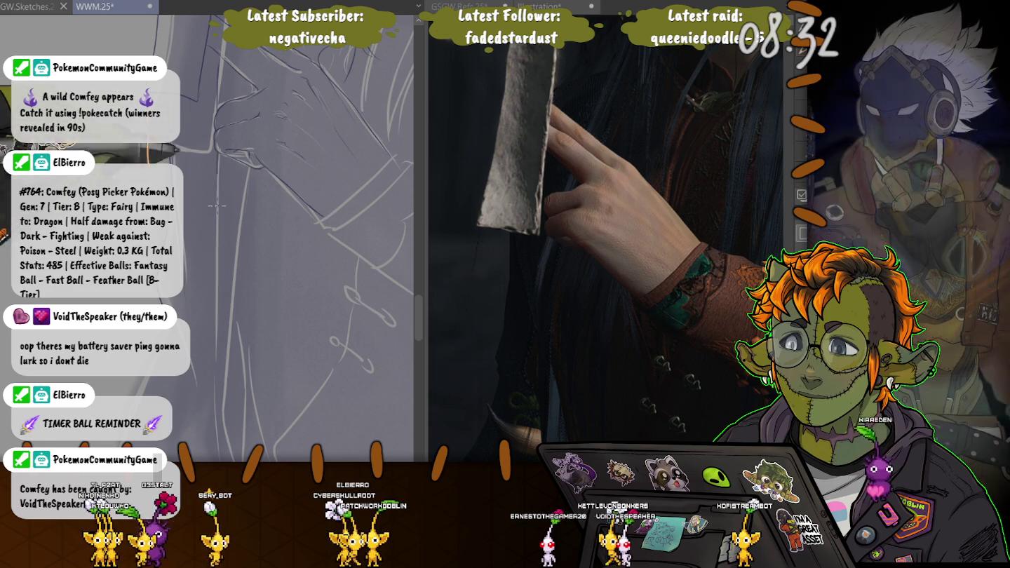
mouse_move(235, 534)
left_mouse_down()
mouse_move(281, 302)
mouse_move(263, 304)
left_mouse_up()
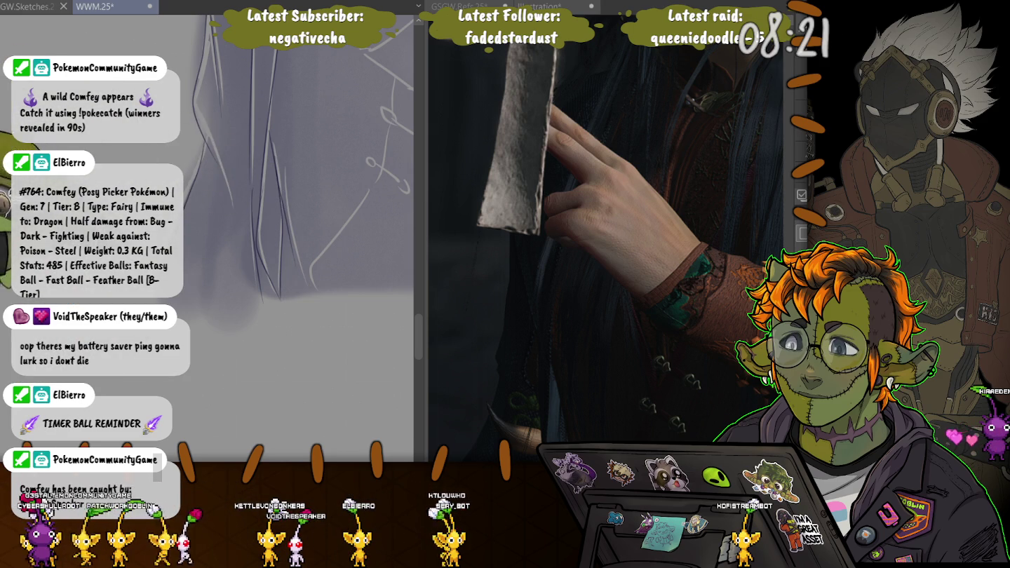
left_click_drag(259, 164, 231, 246)
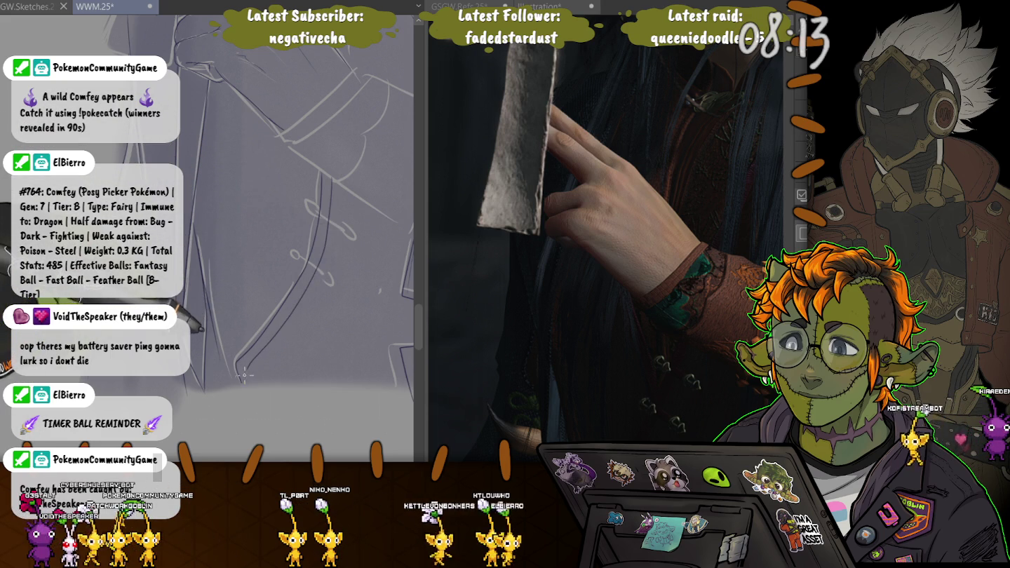
mouse_move(263, 344)
left_mouse_down()
mouse_move(281, 175)
mouse_move(314, 155)
left_mouse_up()
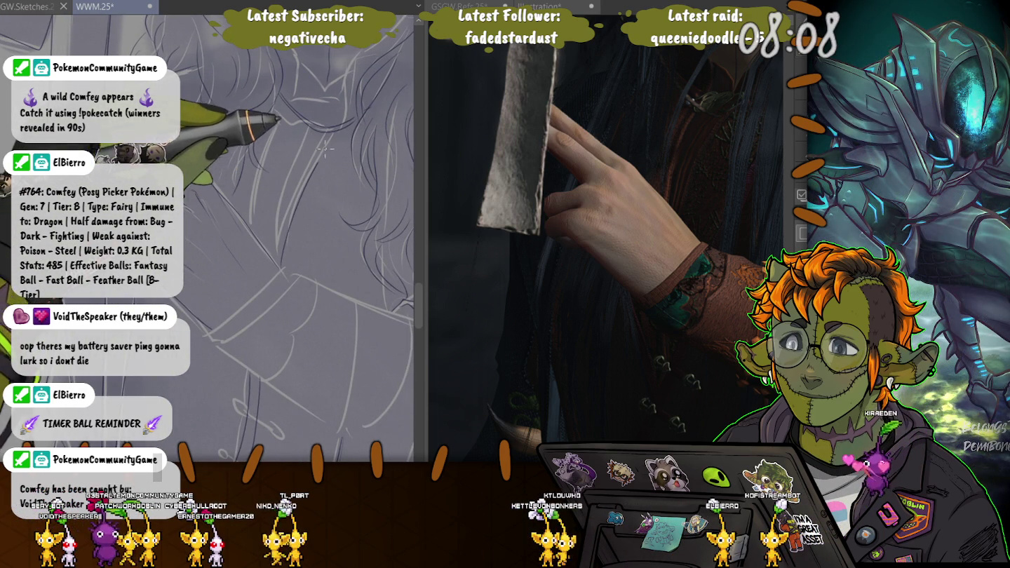
scroll(317, 197, "up", 5)
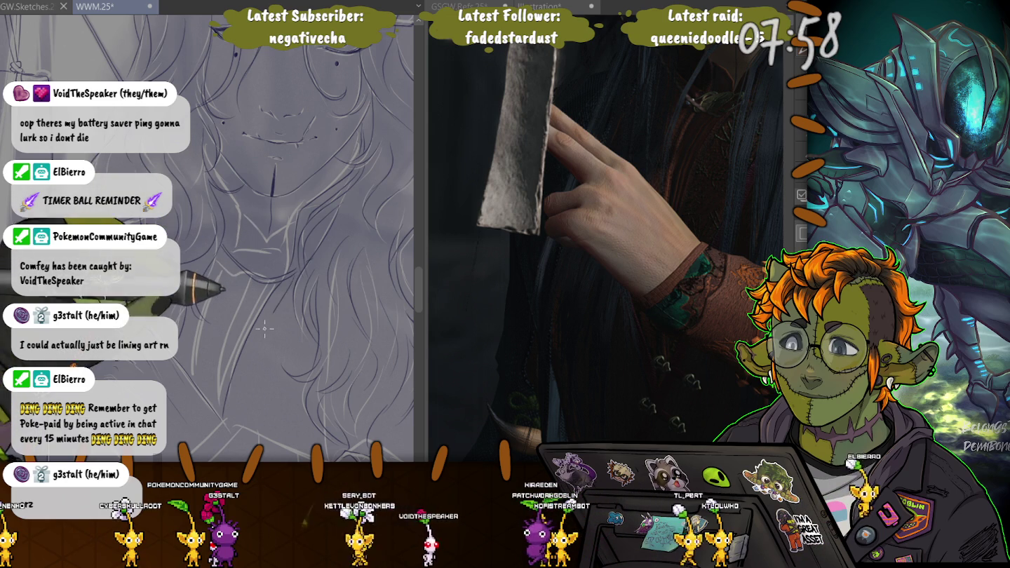
Pan and zoom the sketch over the chin and face, and pan the GSGW Refs photo to its face
left_click_drag(267, 324, 319, 239)
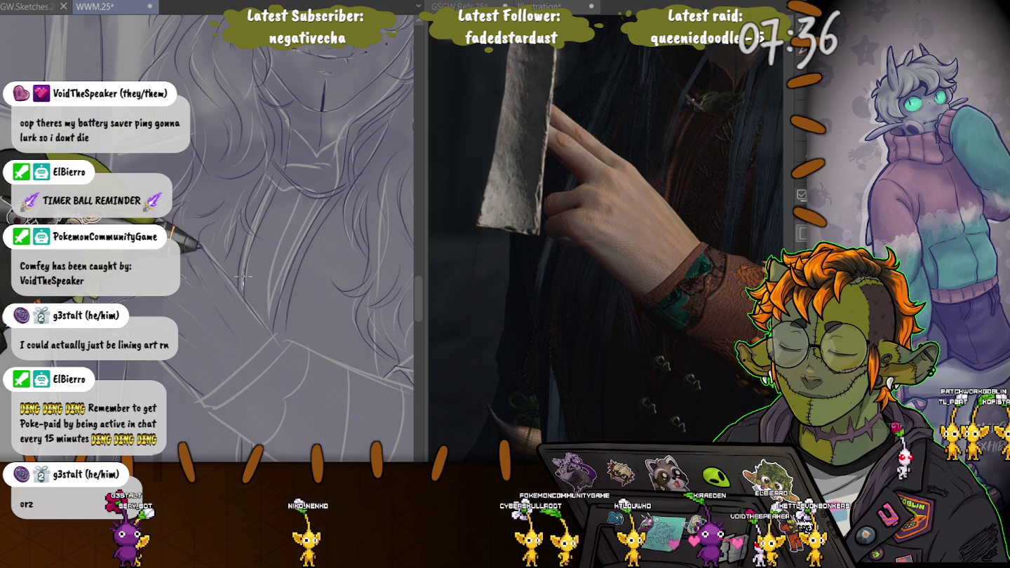
scroll(268, 272, "down", 5)
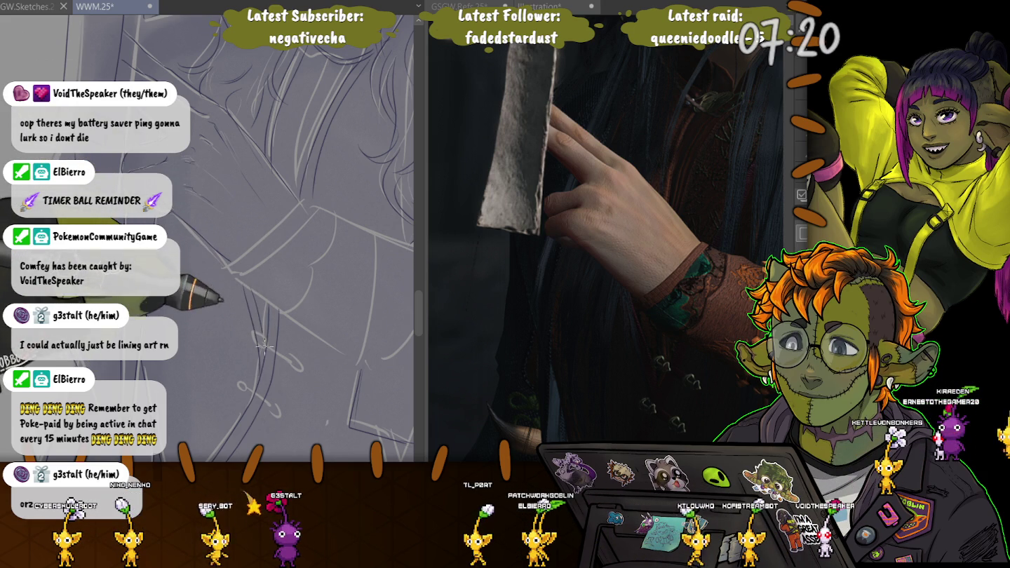
scroll(325, 167, "down", 3)
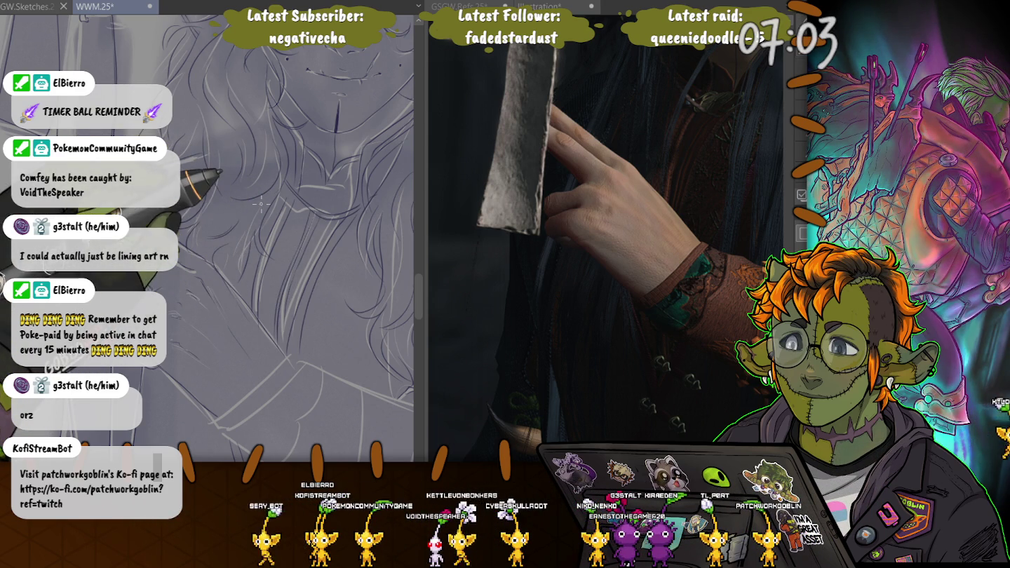
mouse_move(553, 134)
left_mouse_down()
mouse_move(466, 223)
mouse_move(586, 130)
left_mouse_up()
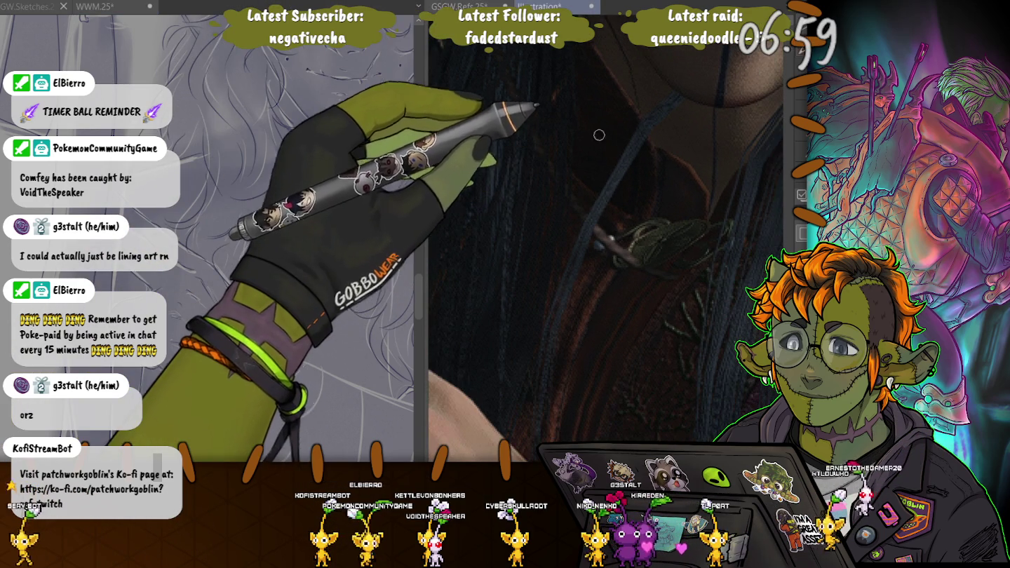
Return the canvas to the face and chin, then zoom the reference view onto the wrist bracer
left_click_drag(281, 232, 309, 186)
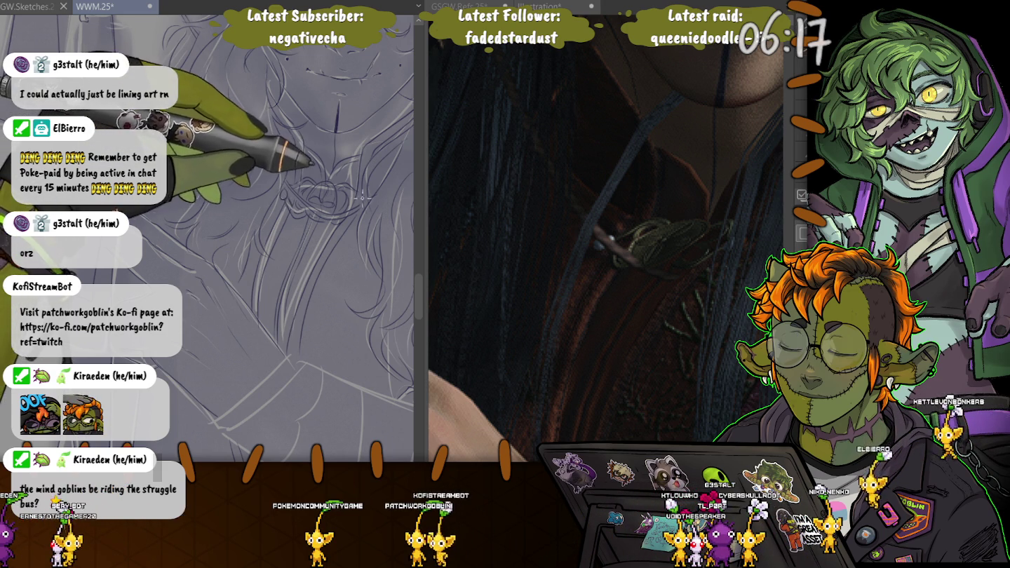
scroll(350, 186, "down", 5)
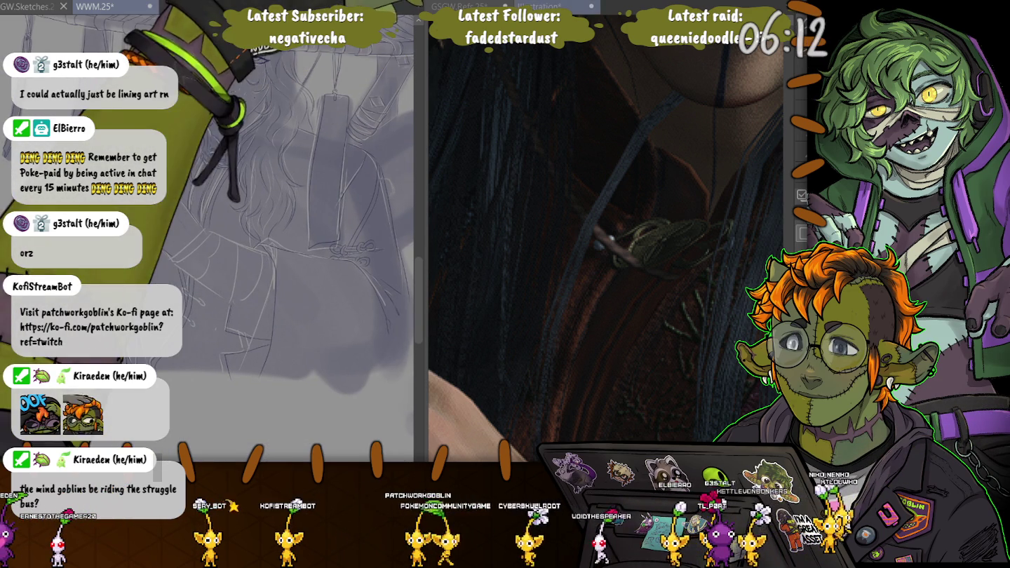
scroll(607, 232, "up", 5)
scroll(501, 210, "up", 5)
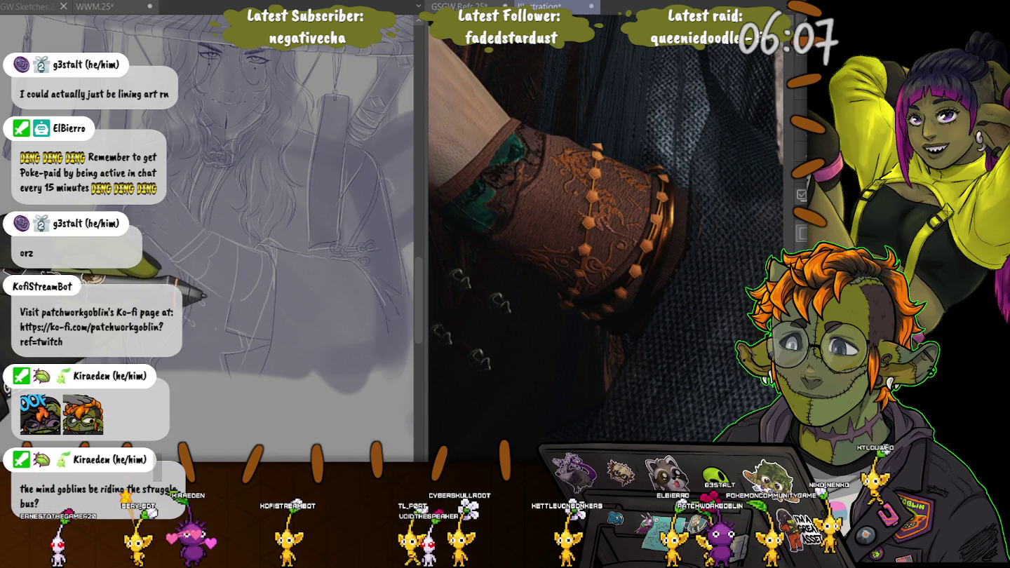
Zoom and pan the reference onto the studded bracelet close-up, then zoom in on the sketch
scroll(582, 277, "down", 5)
scroll(597, 278, "down", 3)
scroll(493, 63, "up", 5)
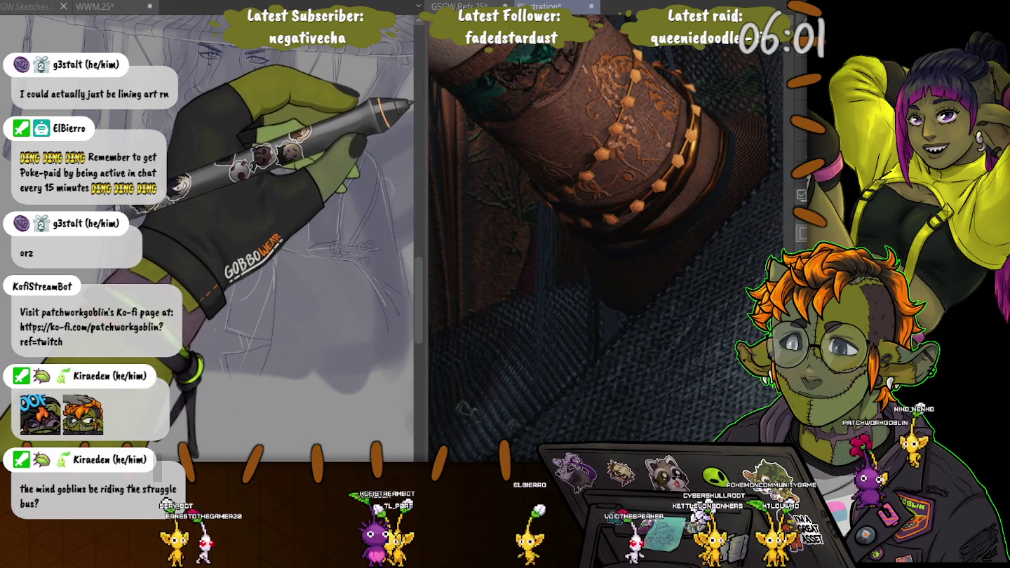
mouse_move(492, 63)
left_mouse_down()
mouse_move(539, 98)
mouse_move(515, 84)
left_mouse_up()
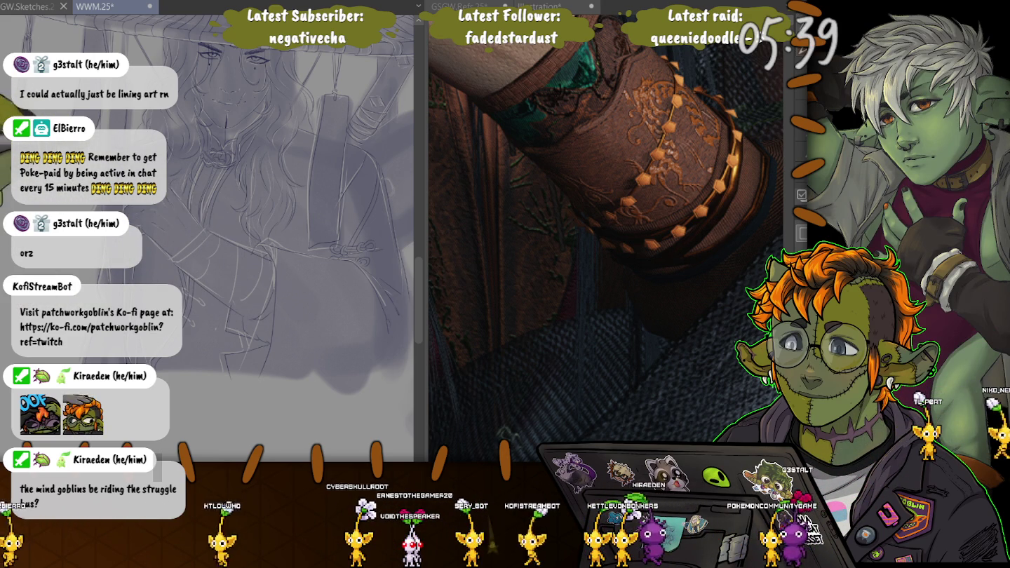
scroll(210, 182, "up", 1)
scroll(198, 264, "up", 2)
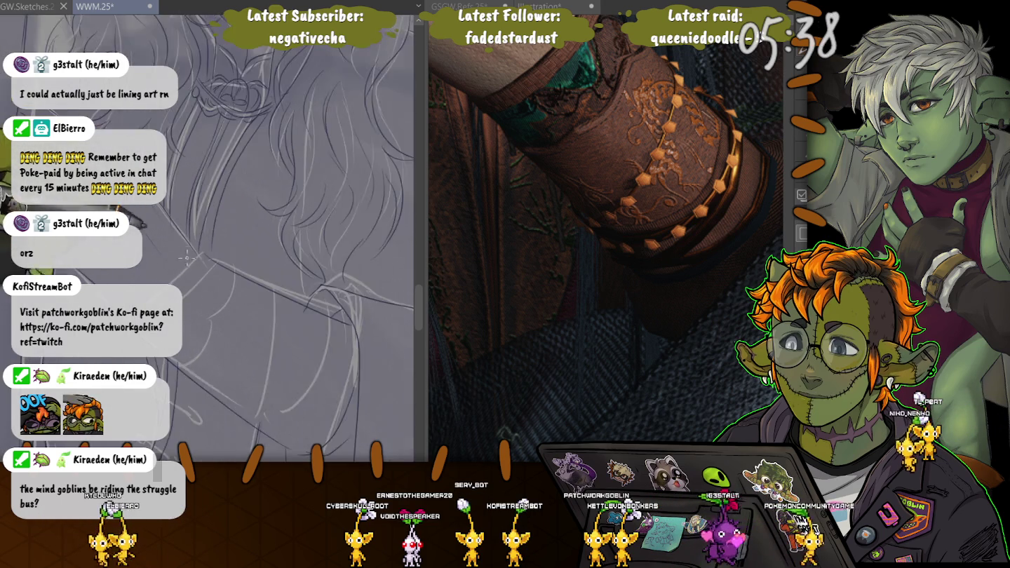
Pan to the sketch's hair area and draw a small loop below the ring
scroll(198, 264, "up", 2)
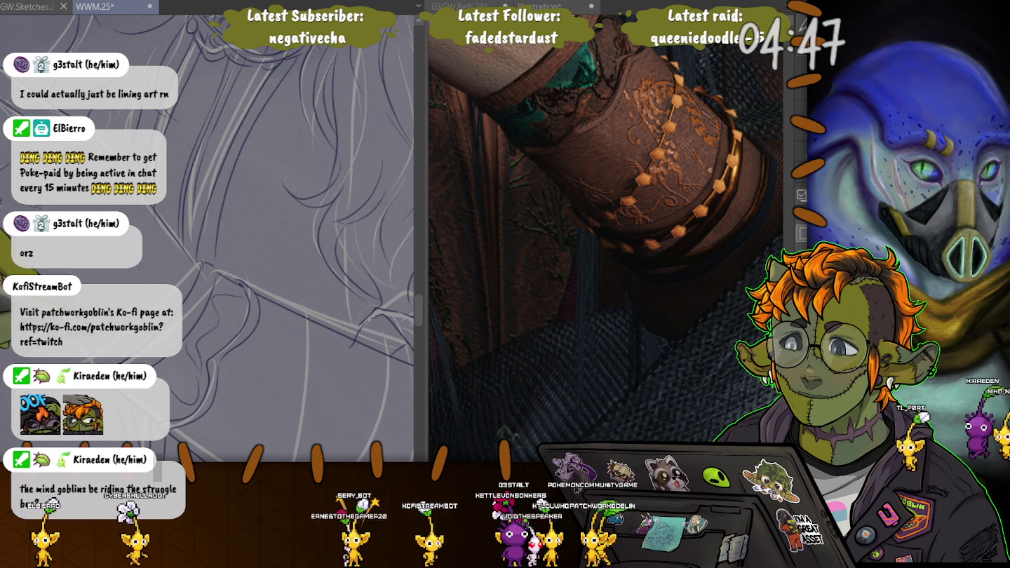
left_click_drag(260, 218, 186, 176)
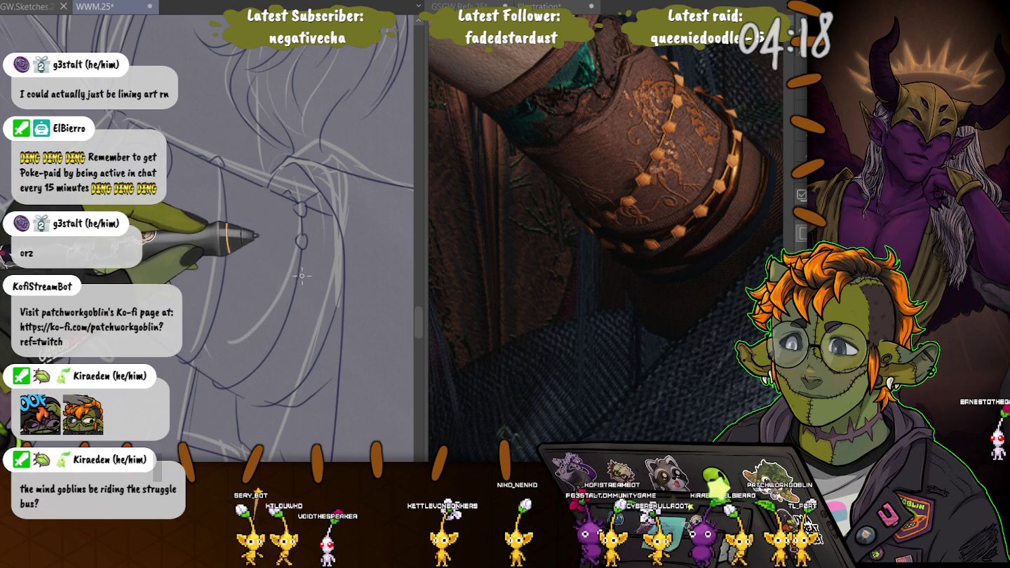
left_click_drag(293, 284, 293, 257)
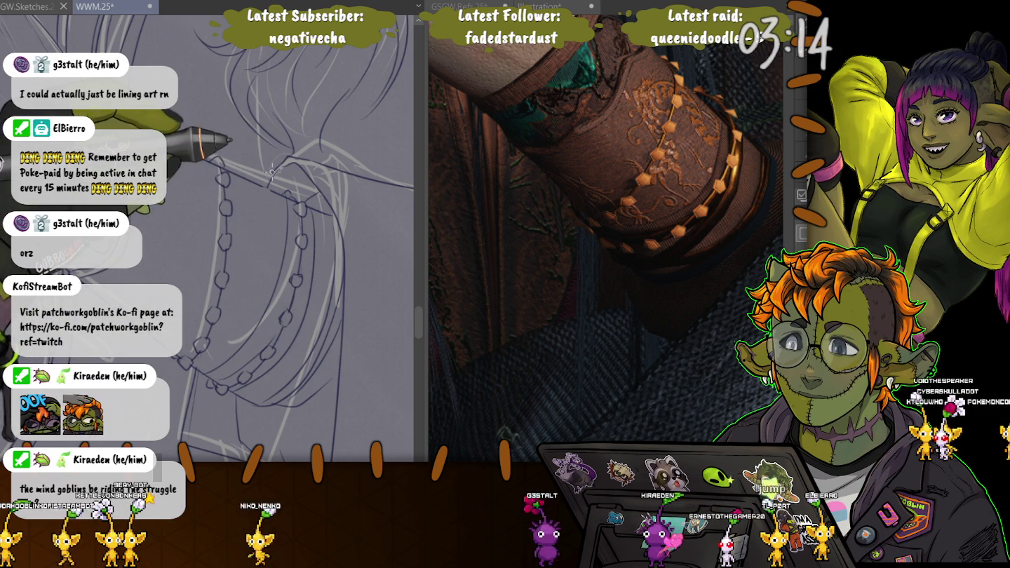
Pan the canvas from the bead chain over to the sleeve cuff area
mouse_move(272, 172)
left_mouse_down()
mouse_move(282, 218)
mouse_move(212, 290)
left_mouse_up()
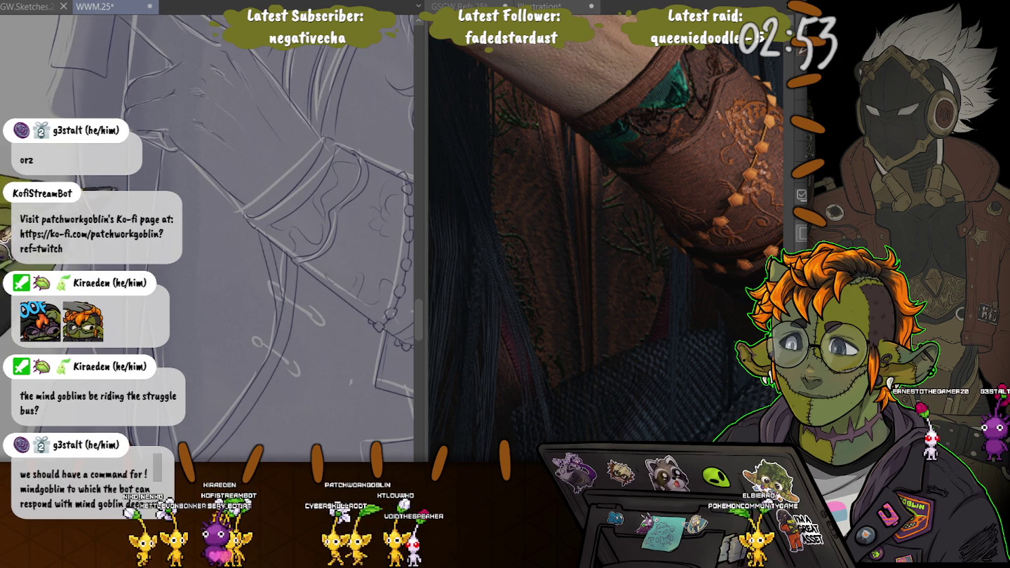
Switch the reference to the beaded tassel image with Ctrl+Tab and zoom to the tassel sketch
scroll(183, 188, "up", 3)
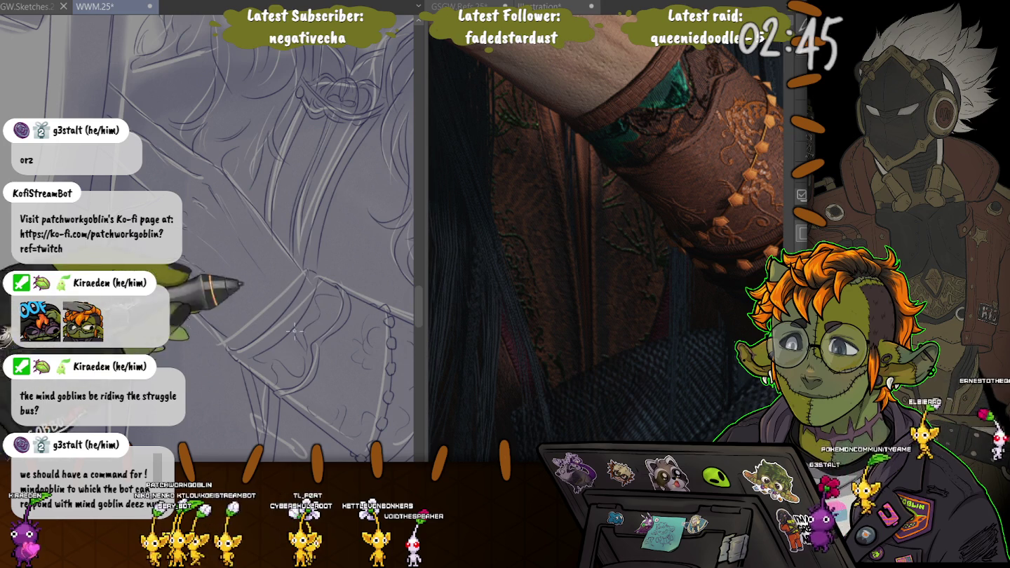
key("ctrl+Tab")
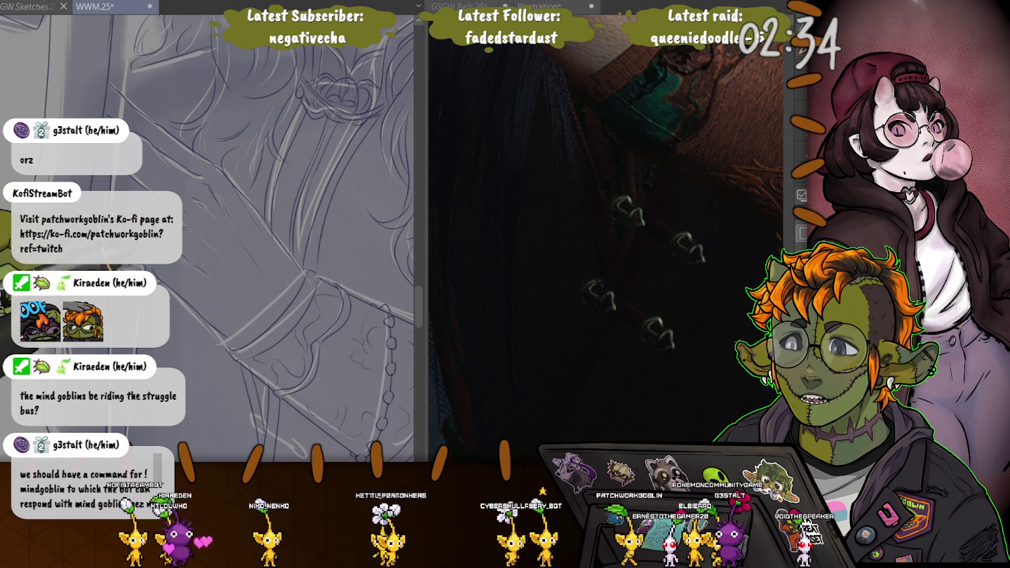
scroll(221, 238, "down", 5)
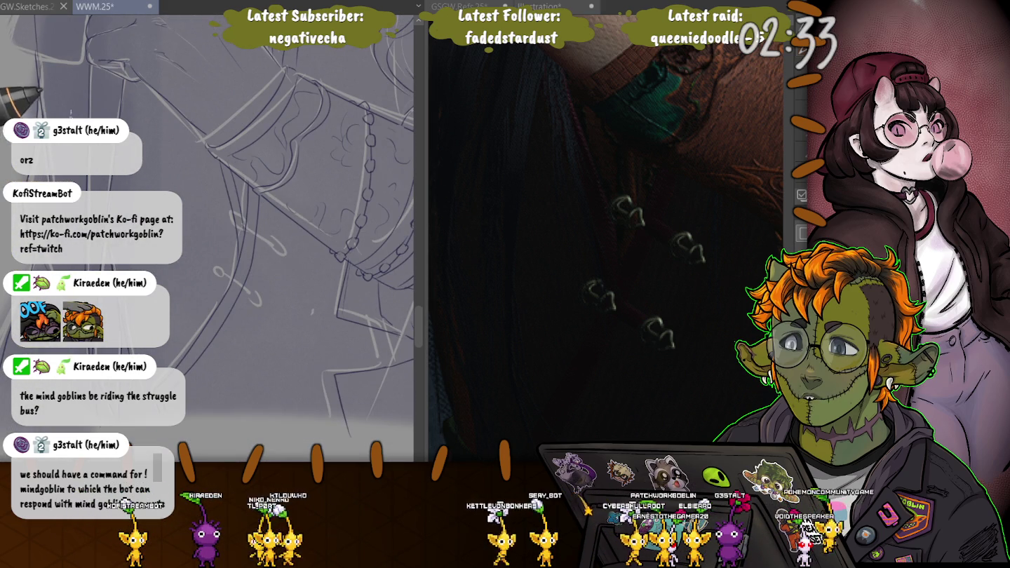
scroll(237, 251, "down", 3)
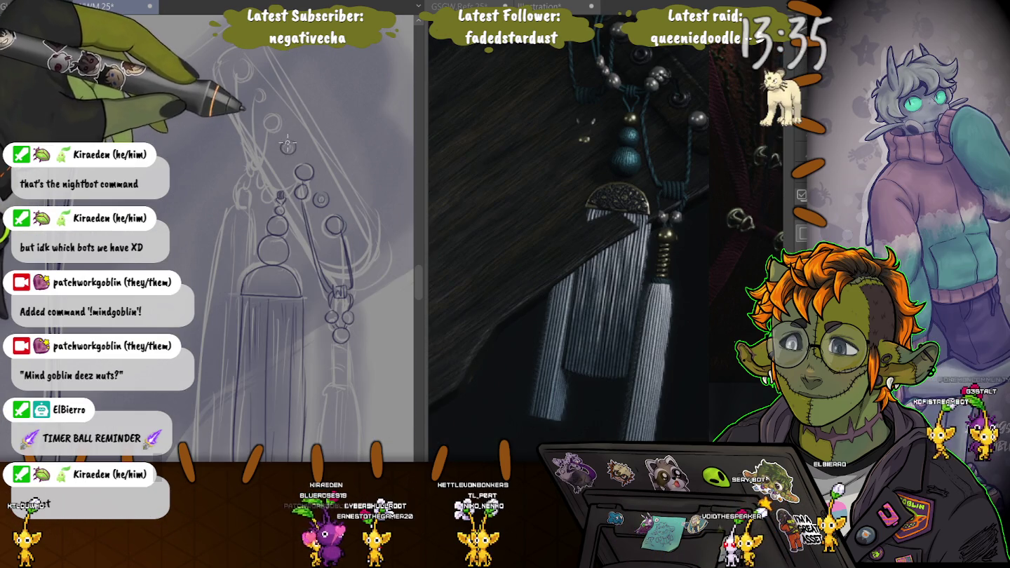
Pan the tassel reference to show its top beads, then return to the WWM.25 canvas
scroll(260, 103, "down", 2)
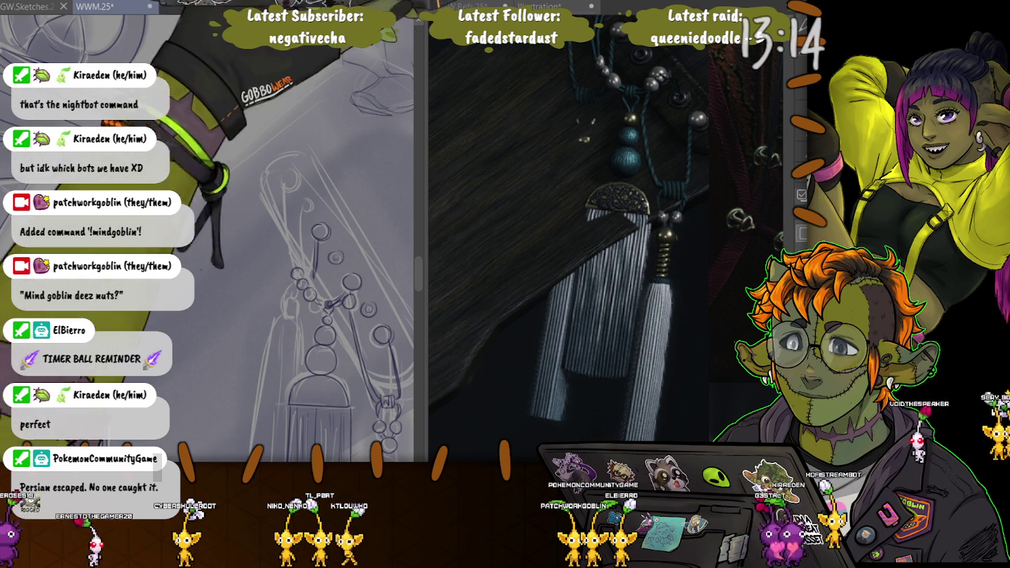
left_click_drag(485, 105, 502, 235)
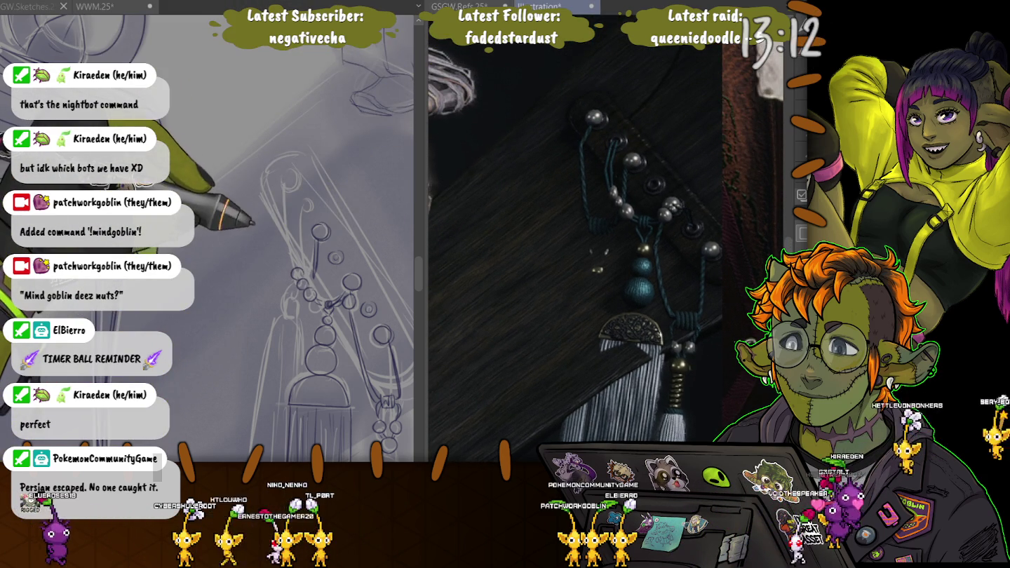
left_click(296, 238)
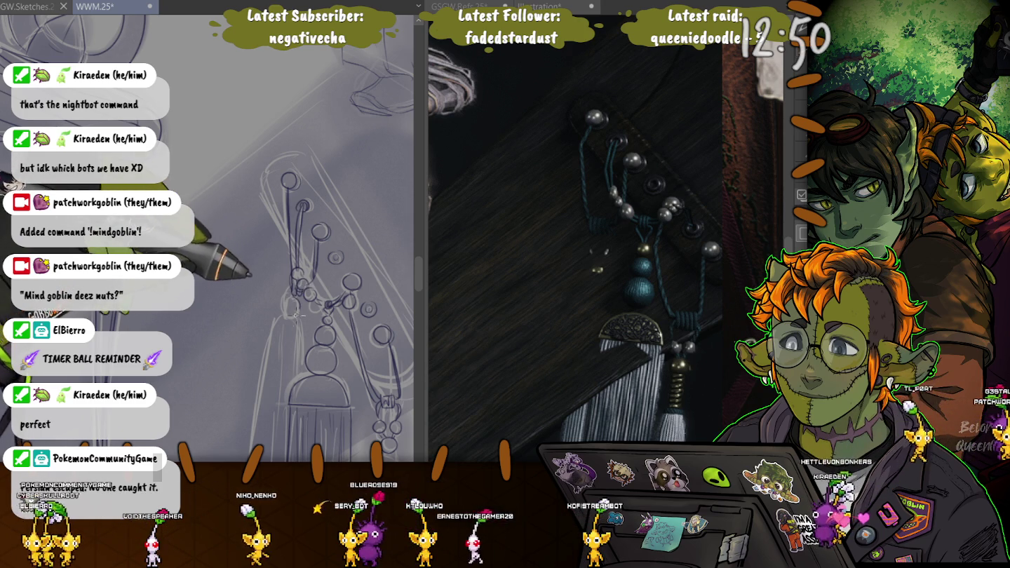
scroll(296, 316, "down", 3)
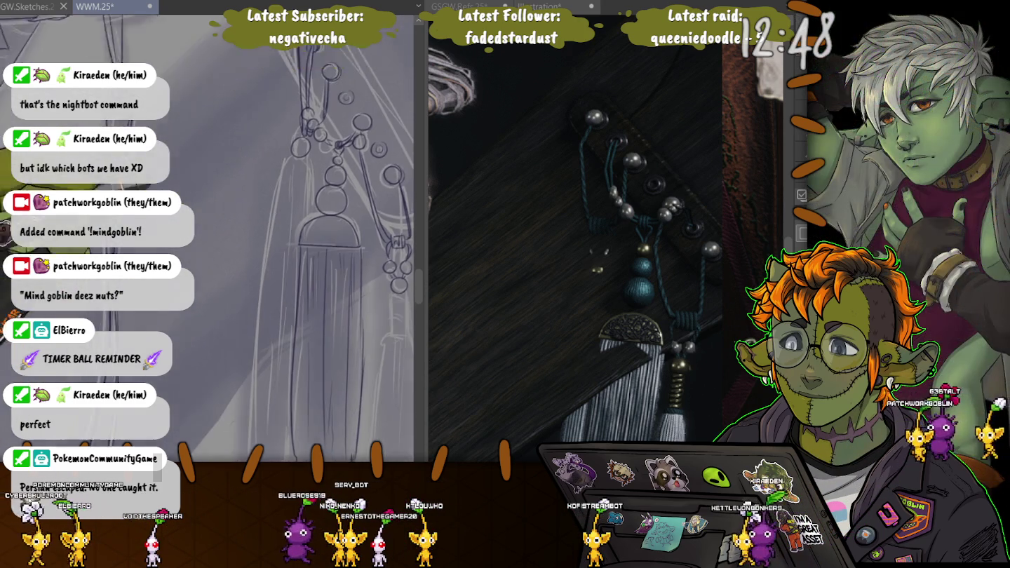
Sketch an elongated bead under the right chain, light strokes beside the tassel, and a darker left-side line
scroll(389, 266, "down", 1)
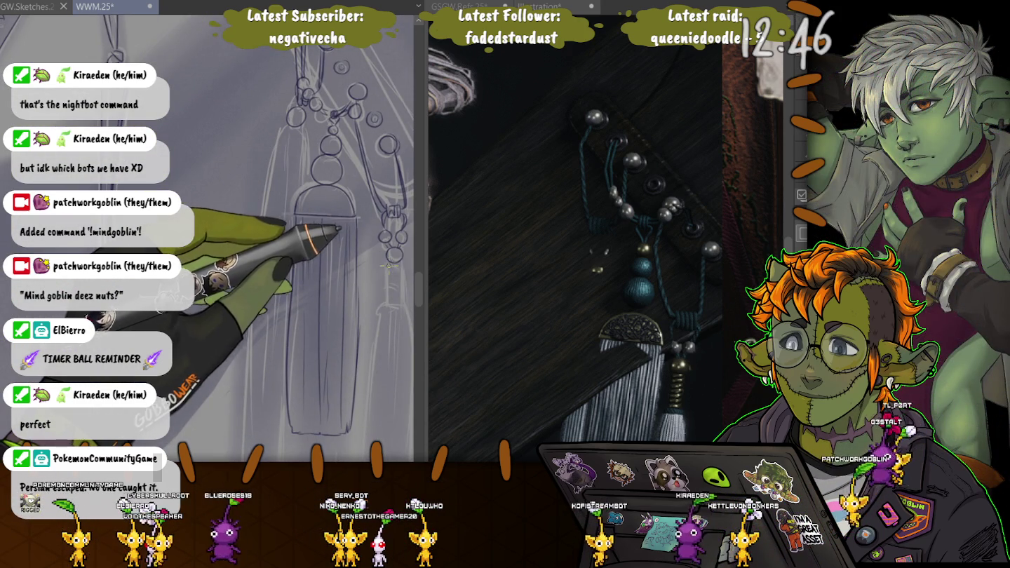
mouse_move(389, 265)
left_mouse_down()
mouse_move(393, 305)
mouse_move(399, 270)
left_mouse_up()
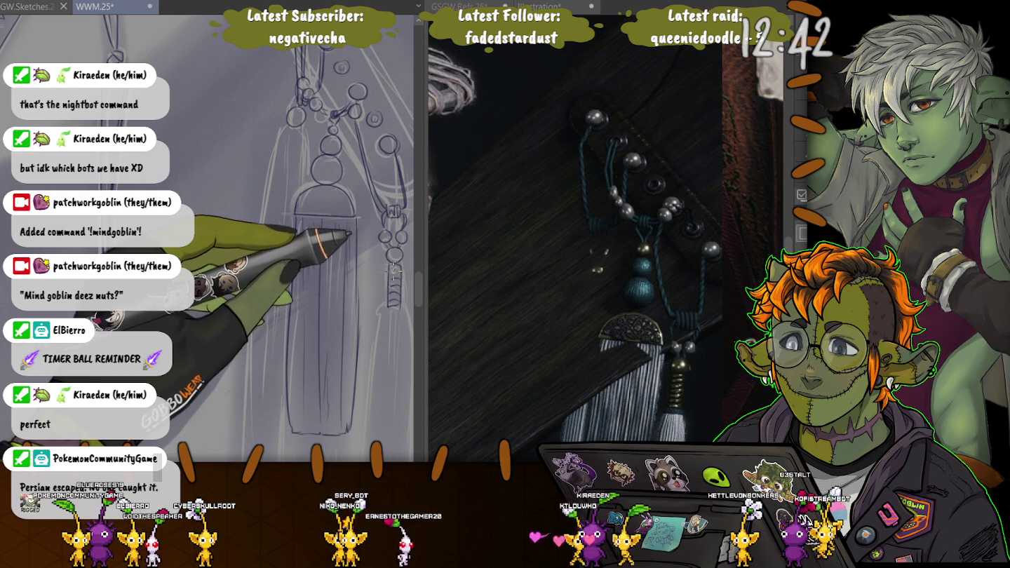
mouse_move(278, 204)
left_mouse_down()
mouse_move(287, 126)
mouse_move(288, 159)
left_mouse_up()
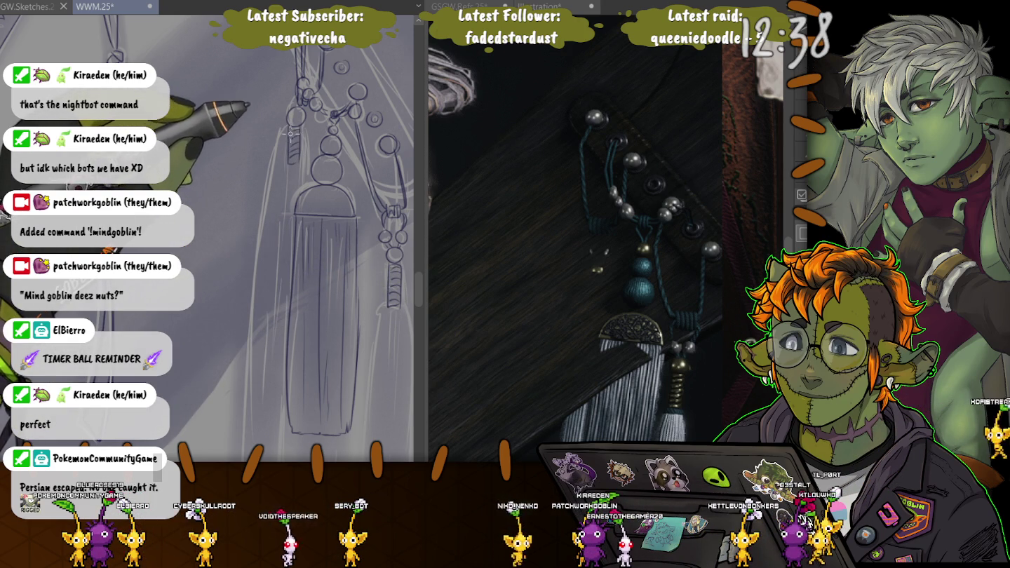
left_click_drag(283, 130, 256, 331)
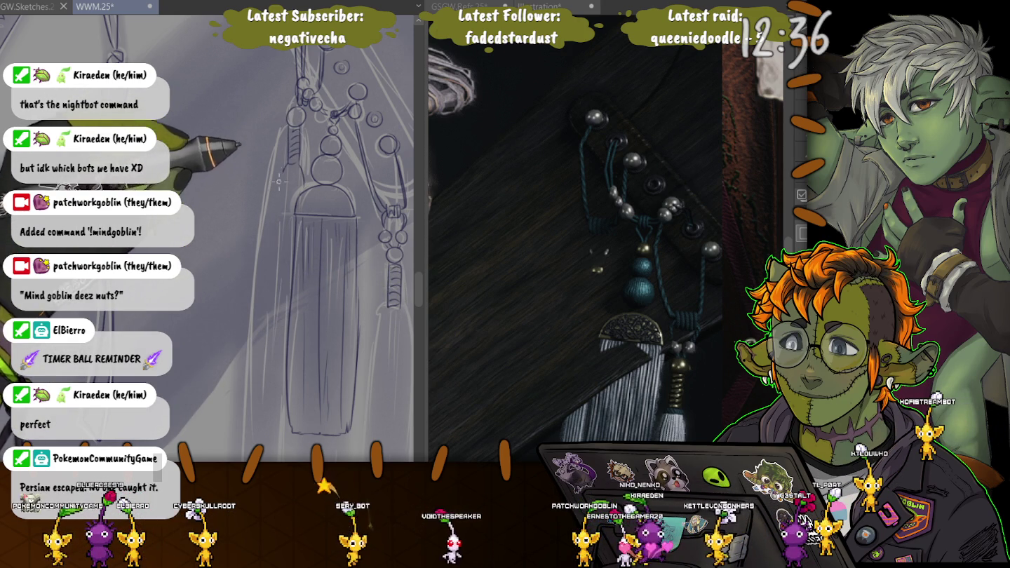
Extend the tassel's cord lines further down and add a darker shading stroke along it
scroll(256, 332, "down", 3)
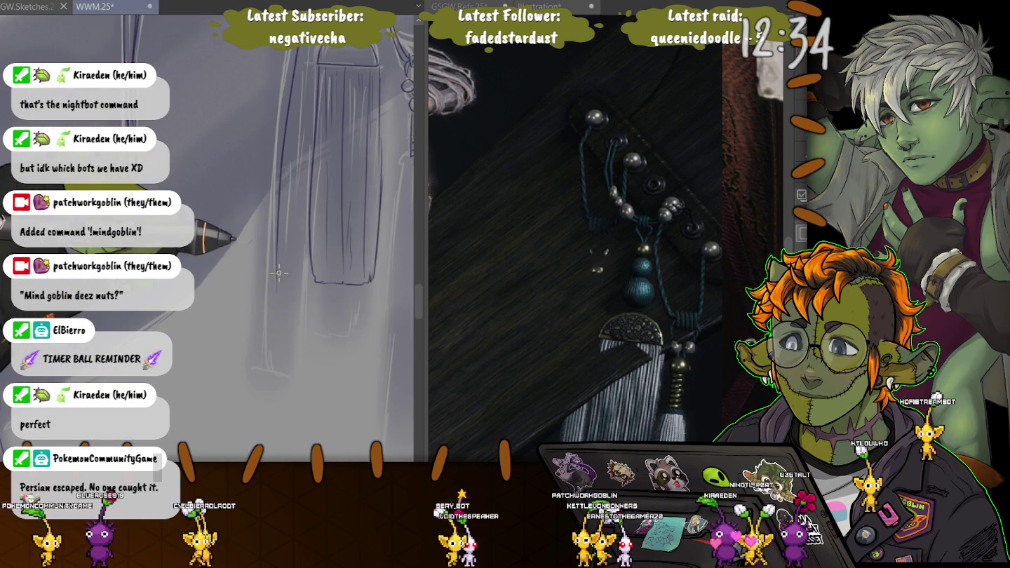
left_click_drag(278, 380, 314, 340)
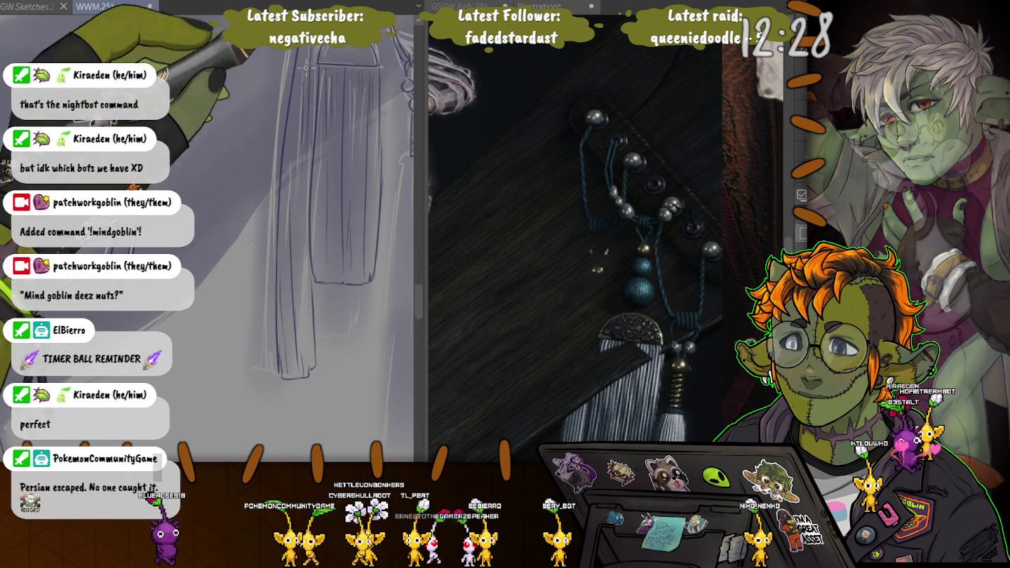
left_click_drag(284, 335, 292, 191)
scroll(292, 192, "up", 5)
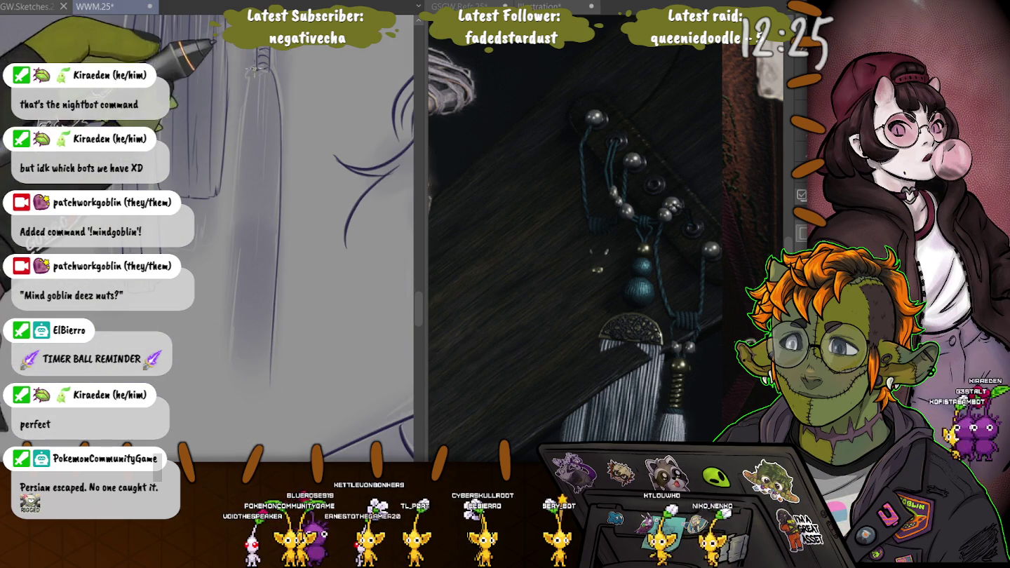
left_click_drag(279, 254, 240, 269)
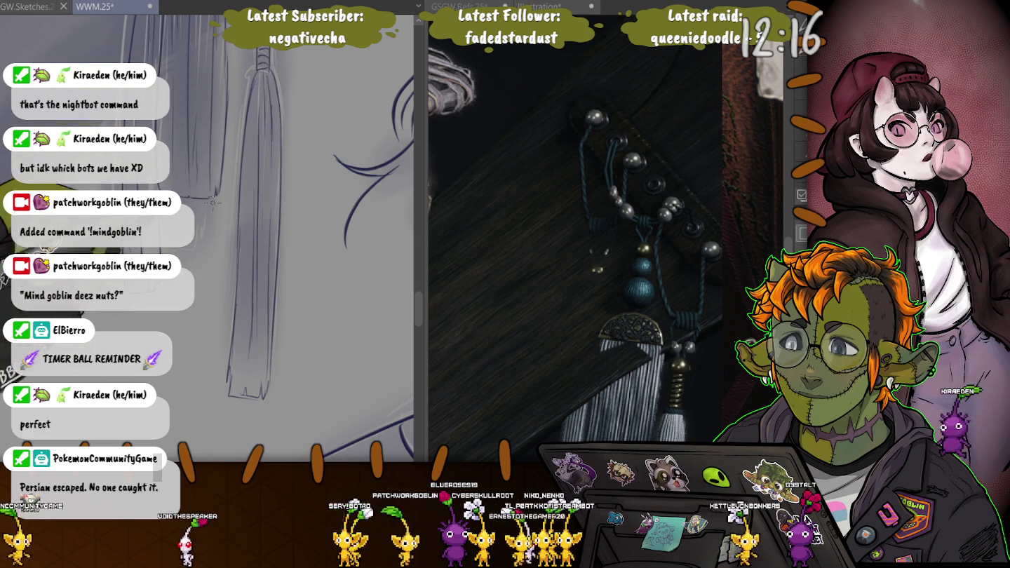
scroll(203, 229, "down", 4)
scroll(203, 116, "up", 5)
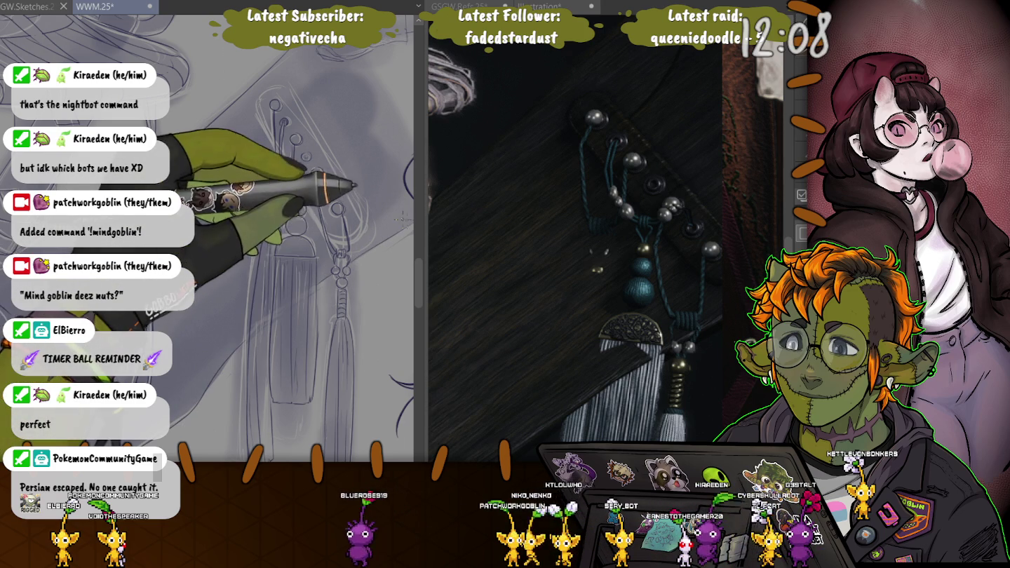
Zoom and pan the view over to the woven hat and its hanging tablets
left_click_drag(265, 301, 254, 312)
scroll(259, 245, "down", 3)
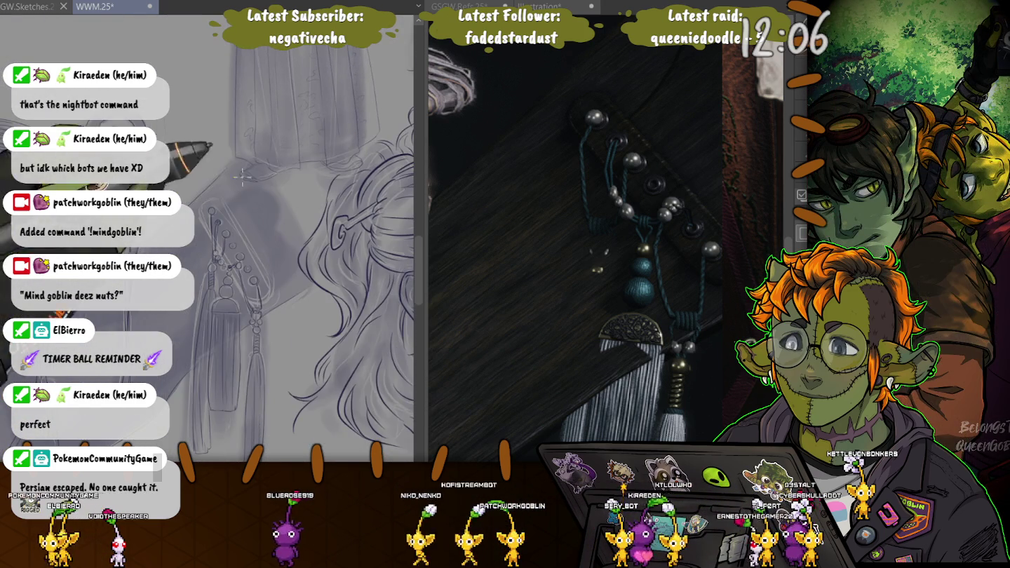
left_click_drag(265, 184, 246, 237)
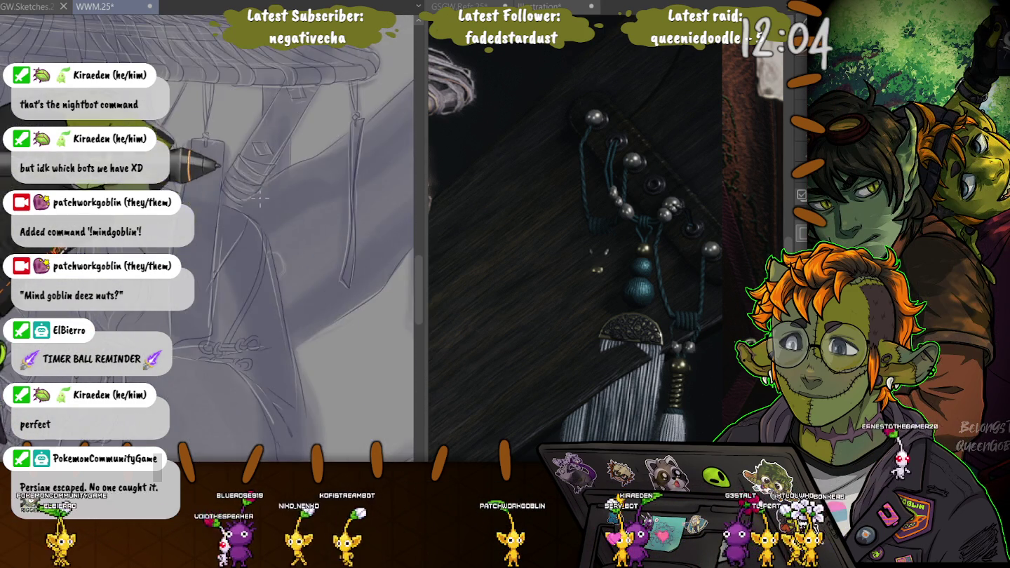
scroll(206, 238, "down", 4)
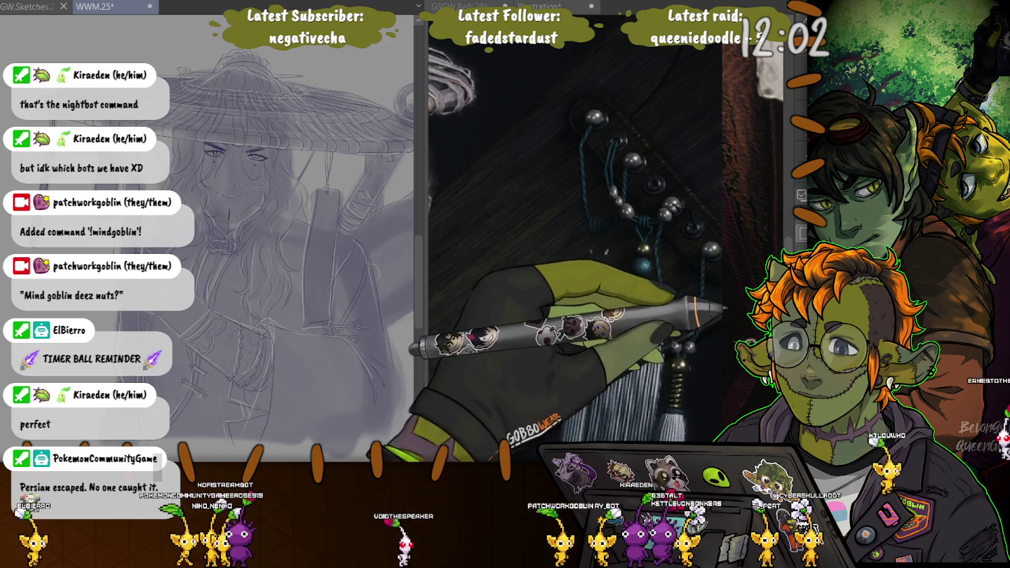
scroll(211, 210, "up", 2)
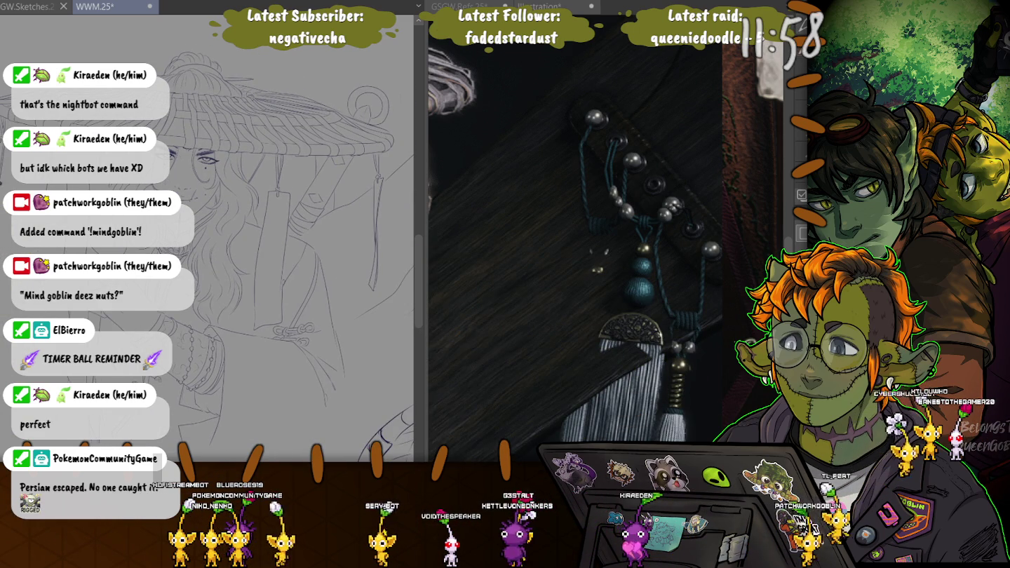
scroll(247, 180, "up", 4)
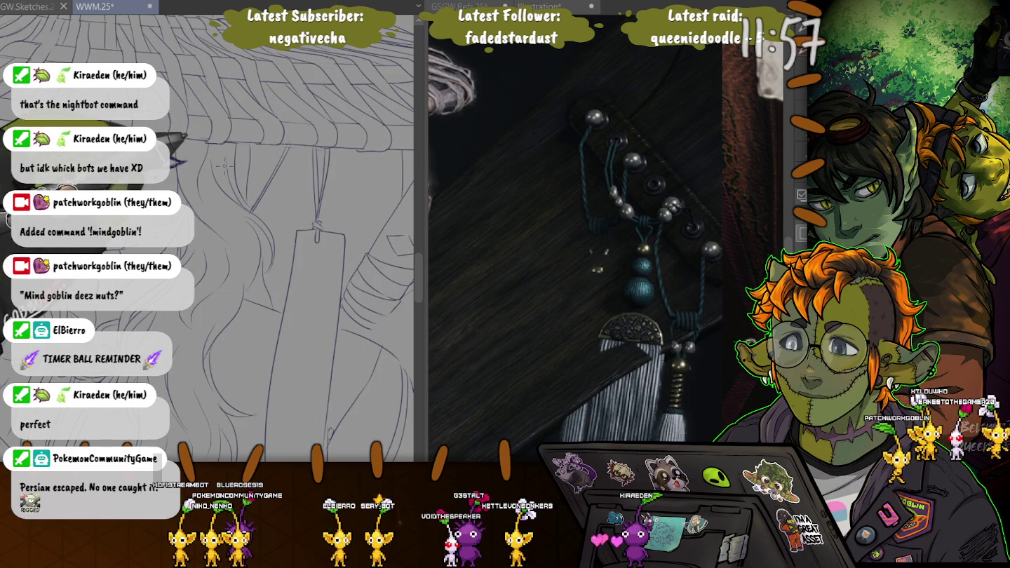
scroll(245, 246, "up", 3)
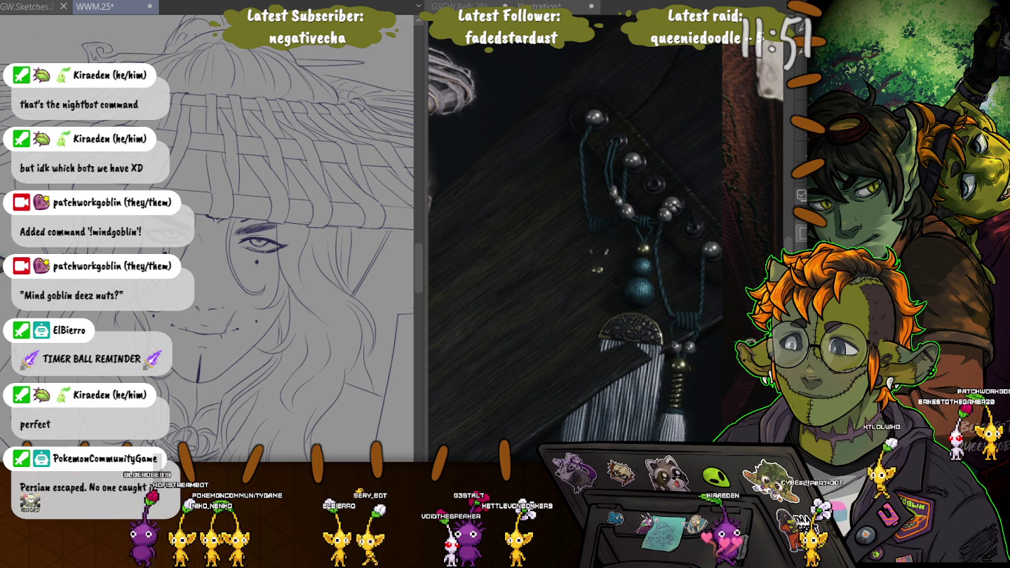
Save WWM.25 and create a blank Illustration2 canvas beside the reference documents
scroll(206, 274, "up", 2)
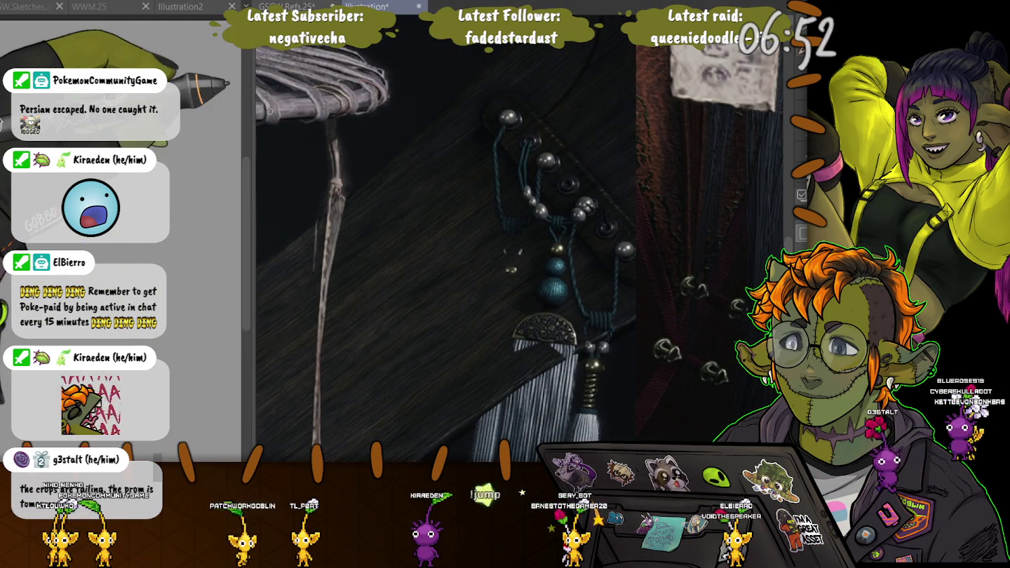
Zoom out on the GSGW Refs centaur sheet and dock it as a side pane next to Illustration2
scroll(360, 247, "down", 5)
scroll(362, 247, "down", 3)
scroll(362, 247, "down", 2)
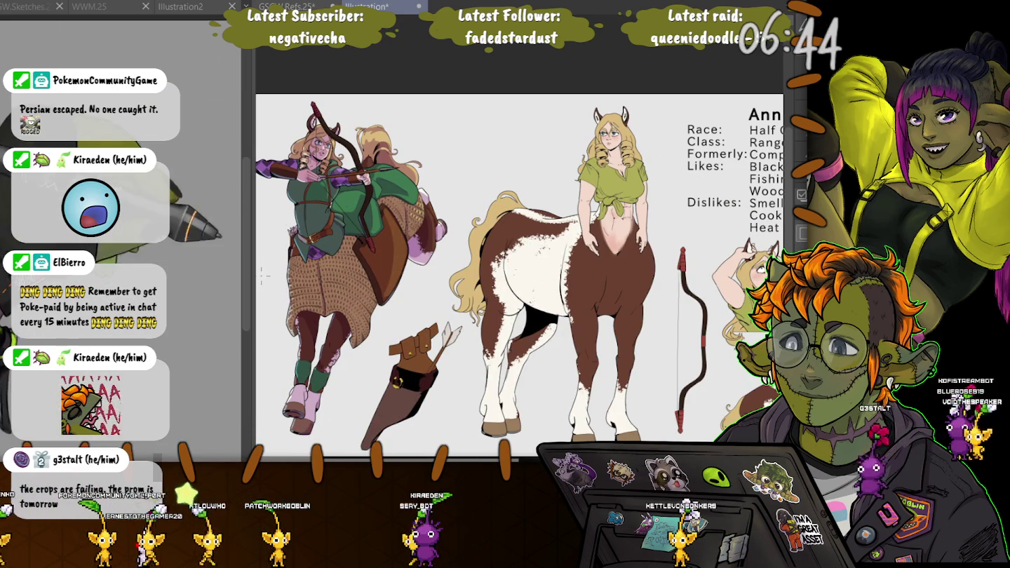
scroll(519, 274, "down", 2)
scroll(519, 274, "down", 2)
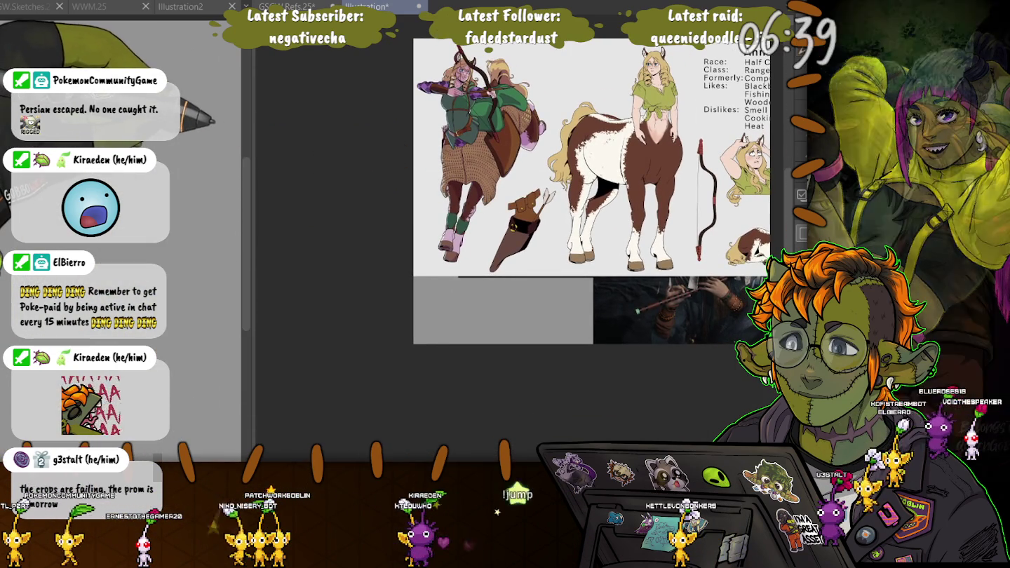
left_click_drag(358, 6, 581, 314)
scroll(581, 314, "up", 2)
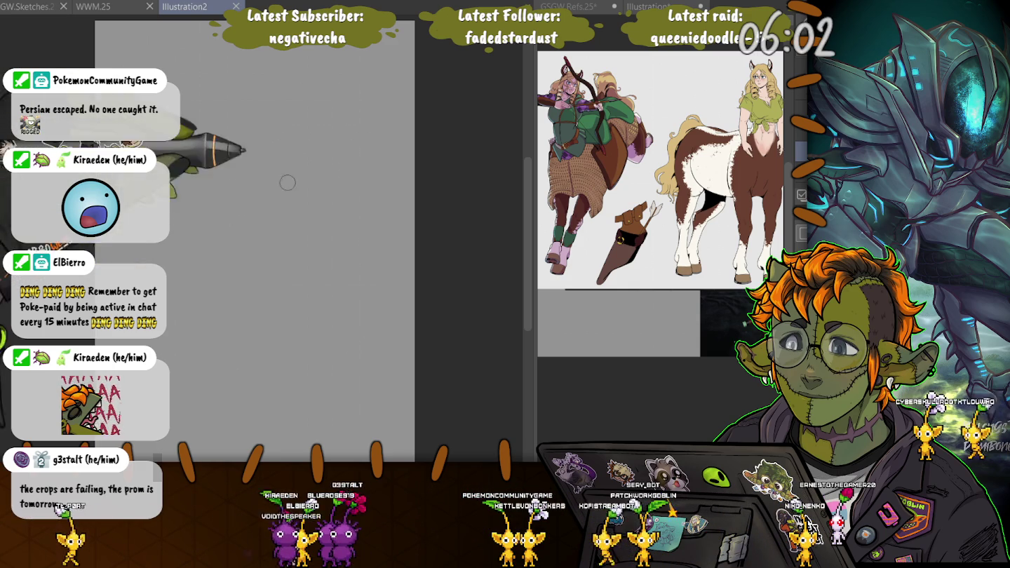
Sketch the curve of the horse body's back and block the body in dark violet
left_click_drag(330, 282, 228, 169)
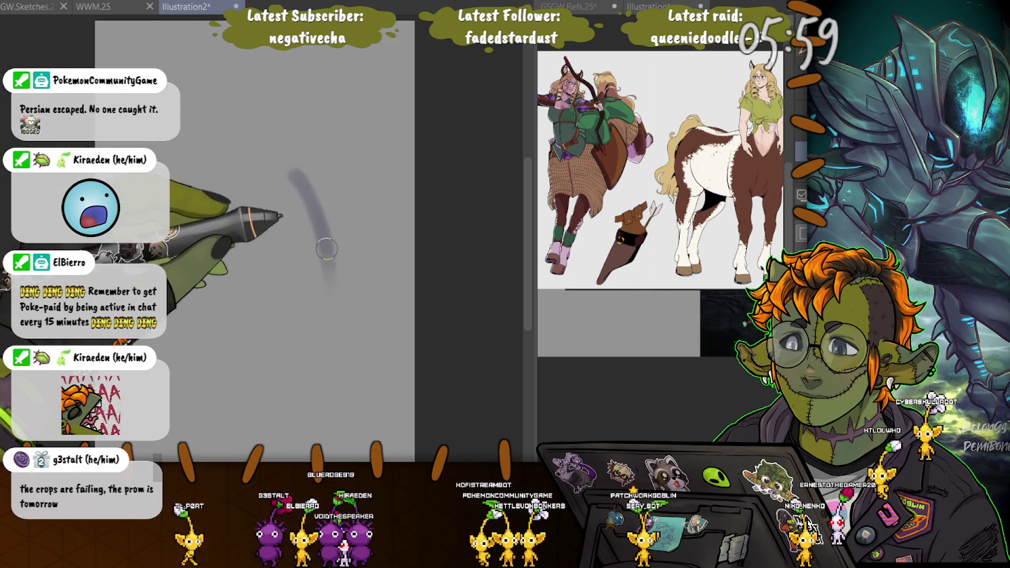
mouse_move(203, 186)
left_mouse_down()
mouse_move(274, 304)
mouse_move(281, 192)
mouse_move(190, 209)
left_mouse_up()
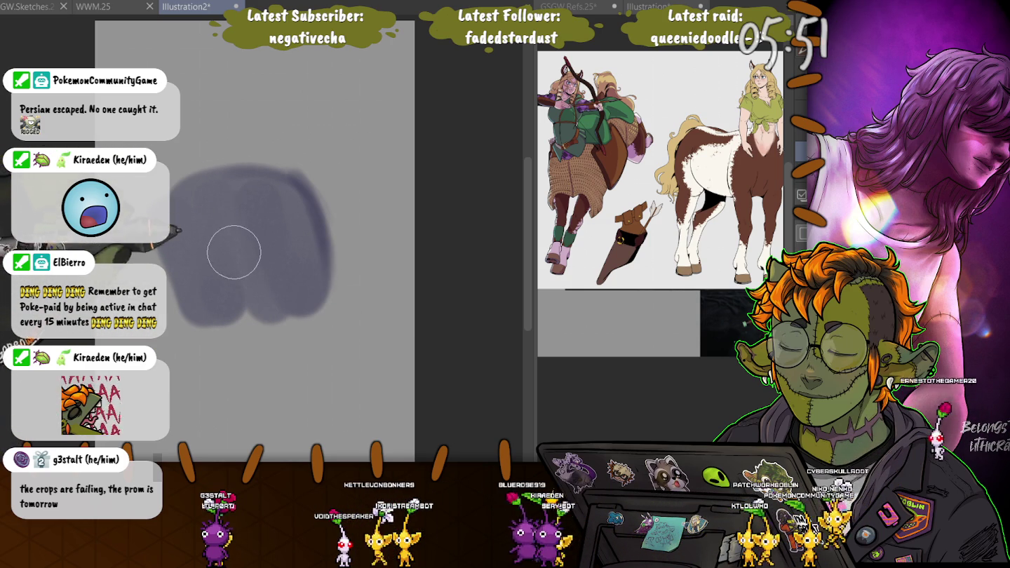
key("bracketleft")
key("bracketleft")
key("bracketleft")
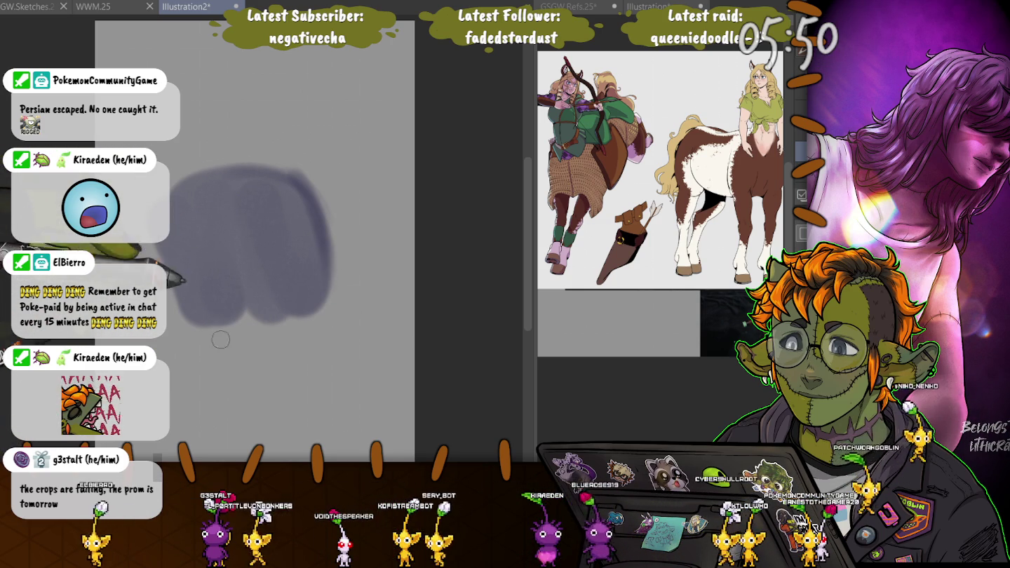
Paint the hind leg and bent front leg with a smaller brush, refining the body and legs
left_click_drag(309, 231, 281, 441)
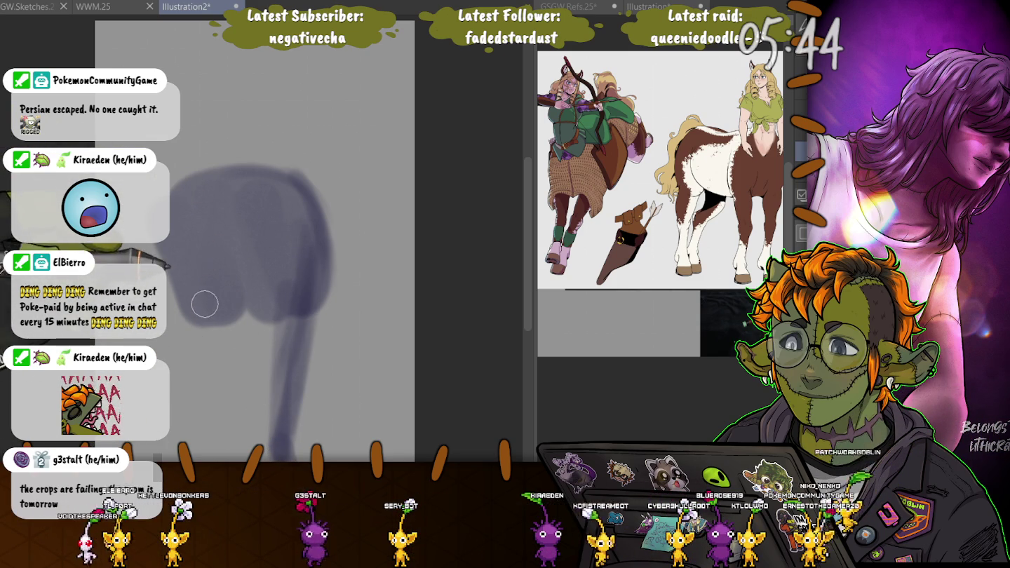
left_click_drag(221, 356, 188, 286)
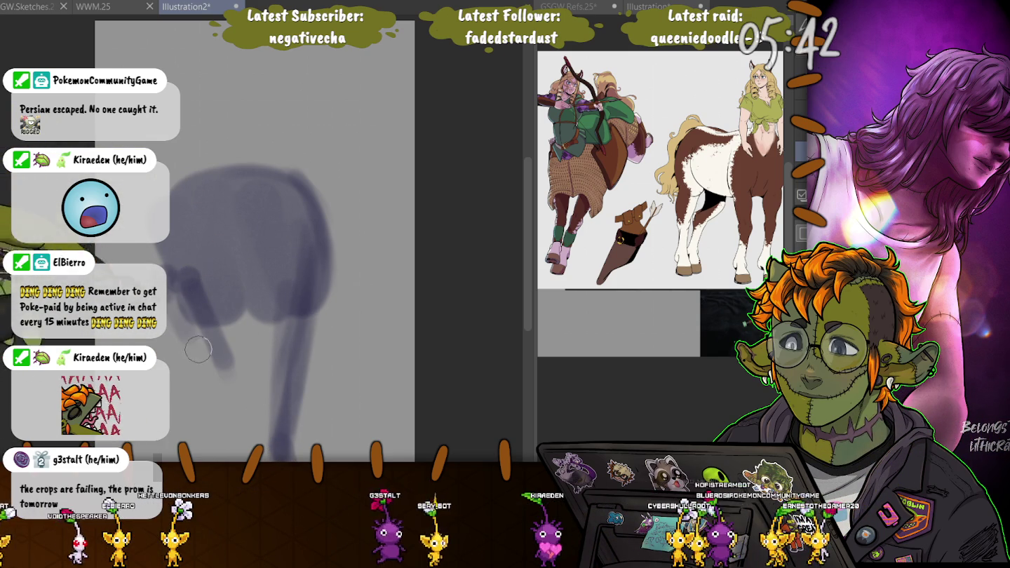
left_click_drag(197, 350, 218, 375)
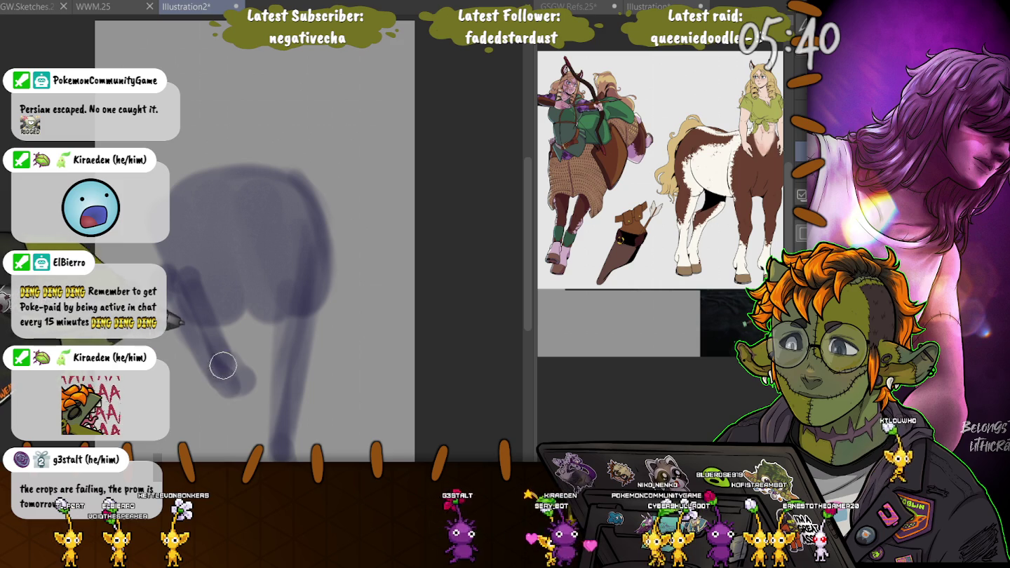
mouse_move(223, 369)
left_mouse_down()
mouse_move(313, 282)
mouse_move(309, 252)
mouse_move(274, 364)
mouse_move(173, 289)
left_mouse_up()
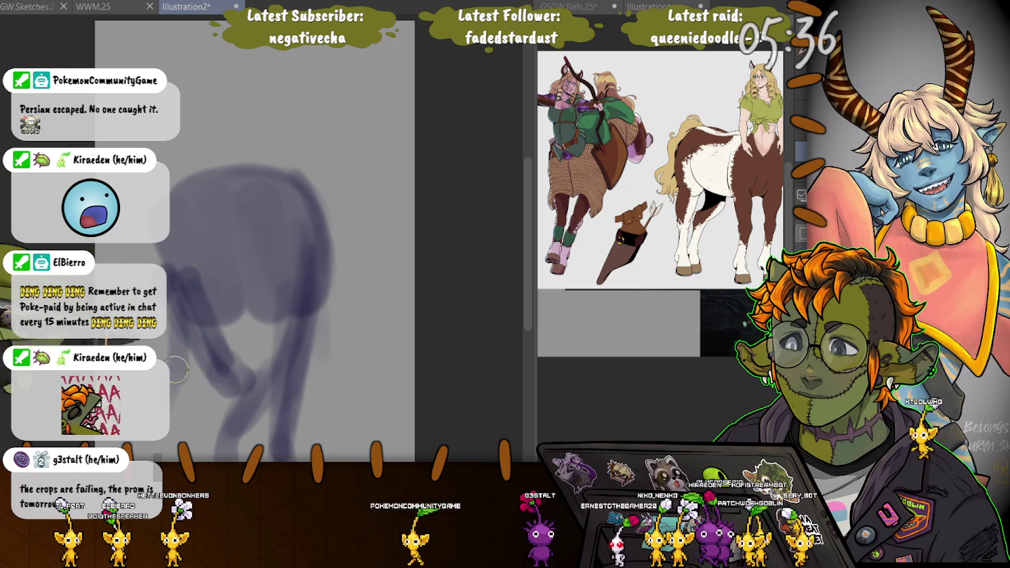
mouse_move(176, 337)
left_mouse_down()
mouse_move(261, 294)
mouse_move(273, 361)
mouse_move(266, 338)
mouse_move(277, 316)
mouse_move(186, 318)
mouse_move(168, 204)
mouse_move(205, 192)
mouse_move(244, 214)
mouse_move(260, 277)
mouse_move(256, 249)
left_mouse_up()
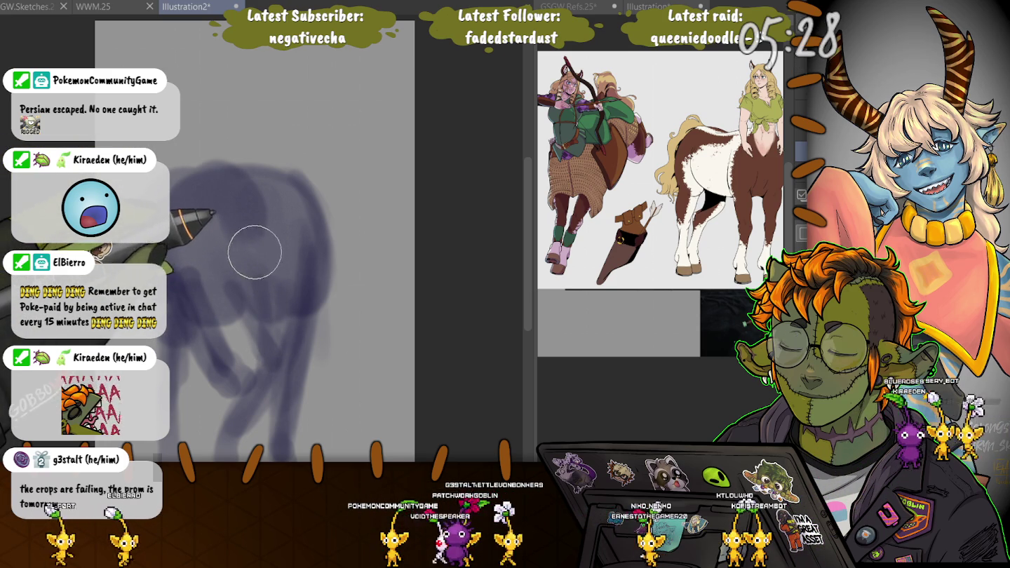
key("ctrl+t")
Scale the centaur block down slightly and darken the top of the figure, head and neck
left_click_drag(338, 463, 318, 430)
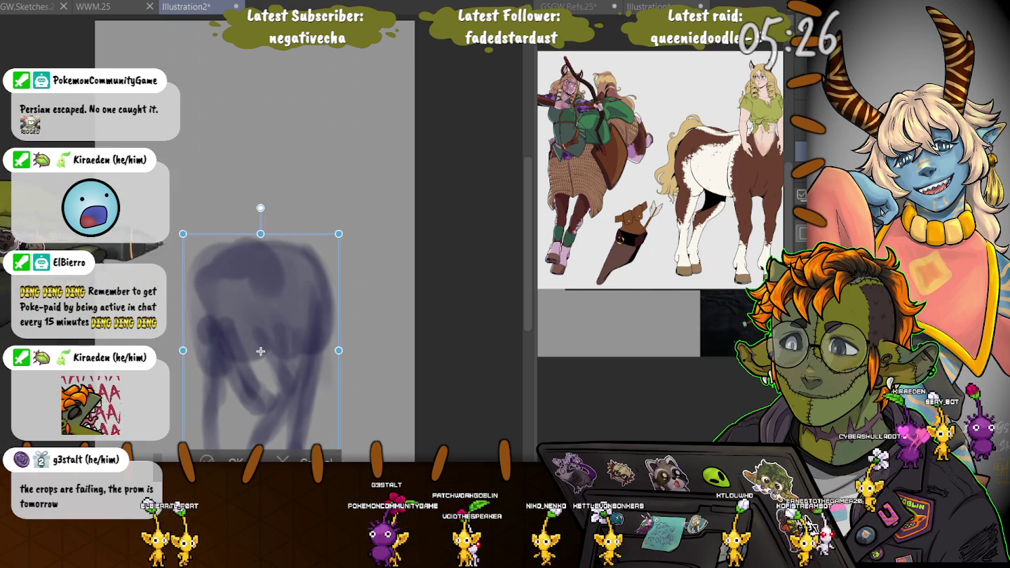
key("Return")
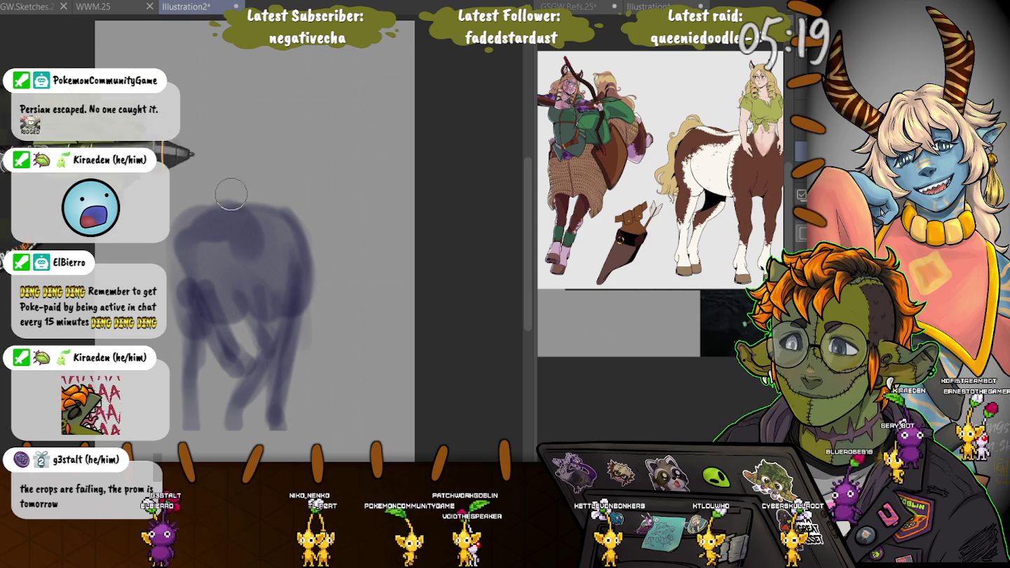
left_click_drag(255, 221, 204, 184)
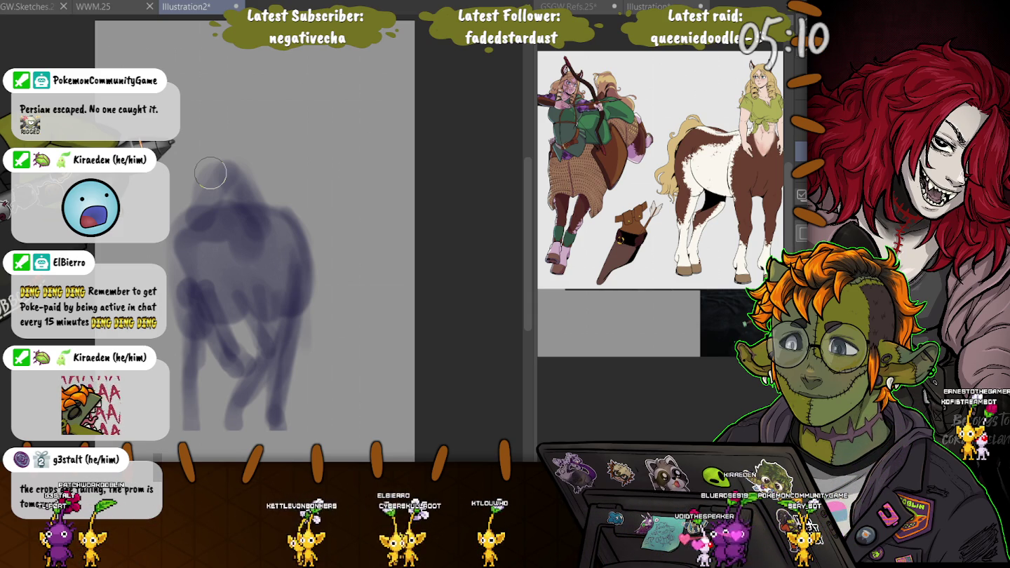
left_click_drag(212, 112, 217, 119)
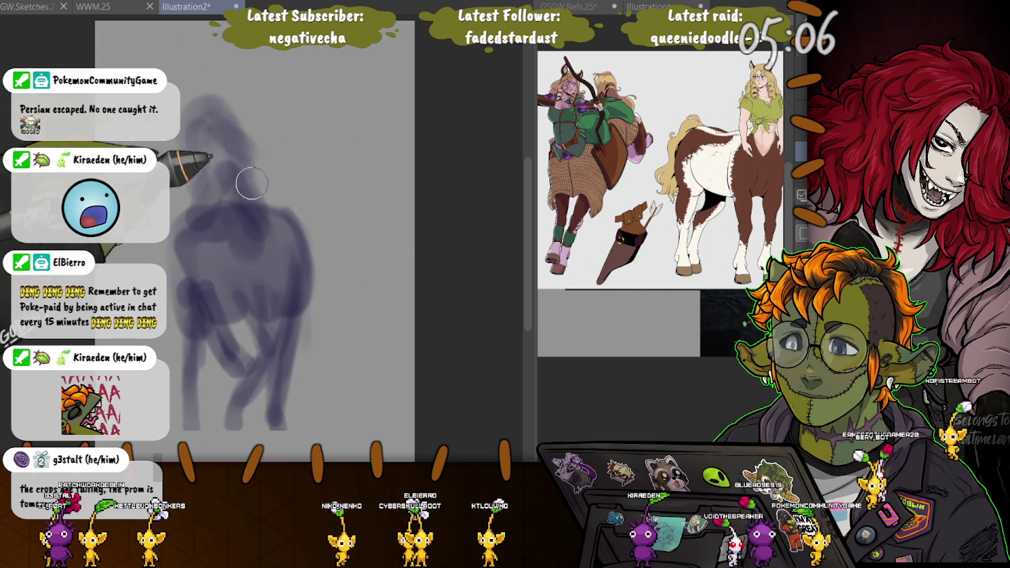
Build up strokes down the torso and darken the horse's rump and front legs
mouse_move(243, 188)
left_mouse_down()
mouse_move(214, 289)
mouse_move(191, 305)
left_mouse_up()
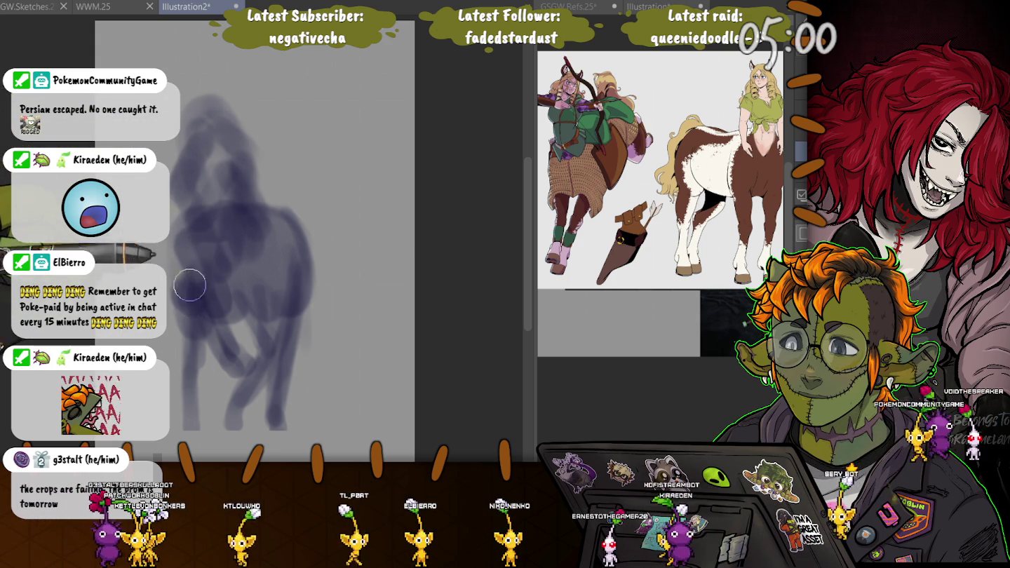
mouse_move(191, 304)
left_mouse_down()
mouse_move(197, 261)
mouse_move(180, 284)
left_mouse_up()
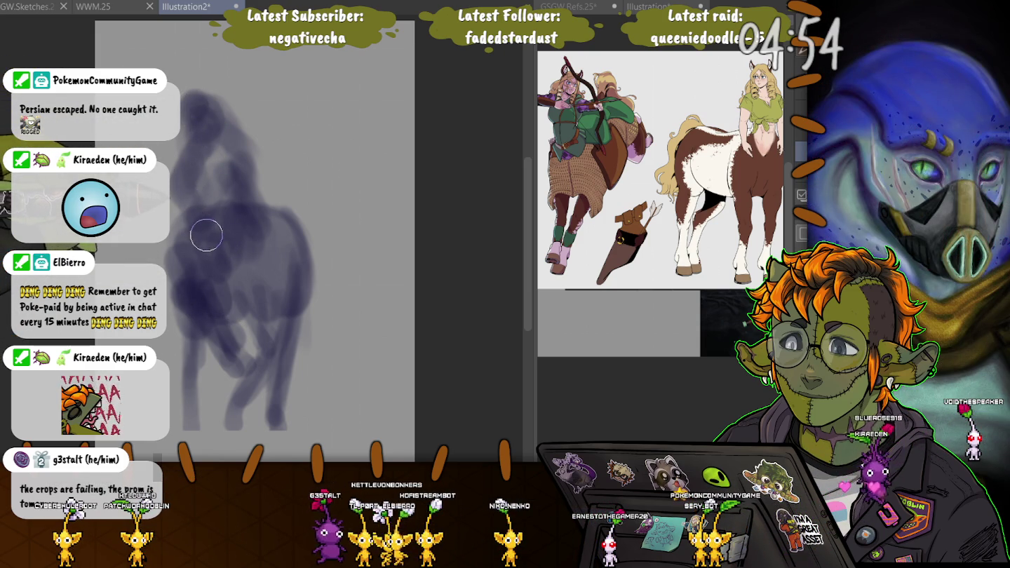
mouse_move(280, 211)
left_mouse_down()
mouse_move(294, 225)
mouse_move(315, 210)
mouse_move(297, 317)
mouse_move(254, 371)
left_mouse_up()
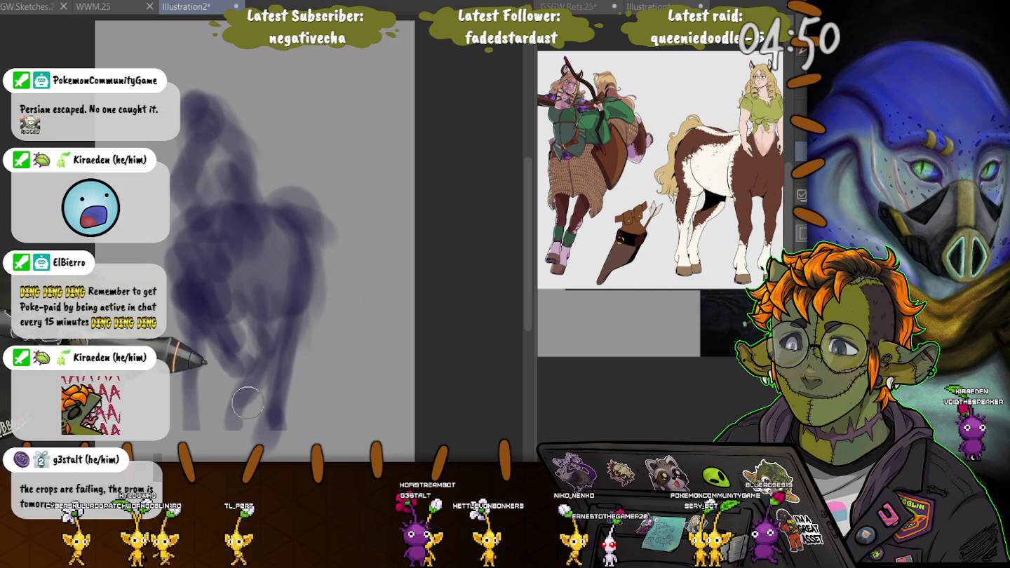
mouse_move(232, 299)
left_mouse_down()
mouse_move(225, 400)
mouse_move(192, 374)
mouse_move(199, 453)
left_mouse_up()
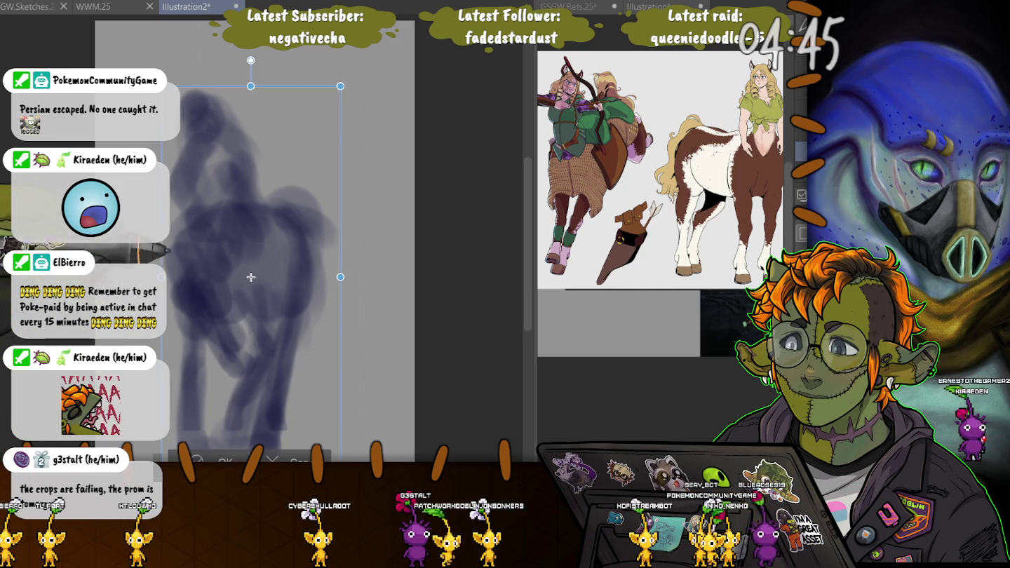
Enlarge the centaur block, raise it on the canvas, and zoom in on the figure
left_click_drag(250, 277, 253, 247)
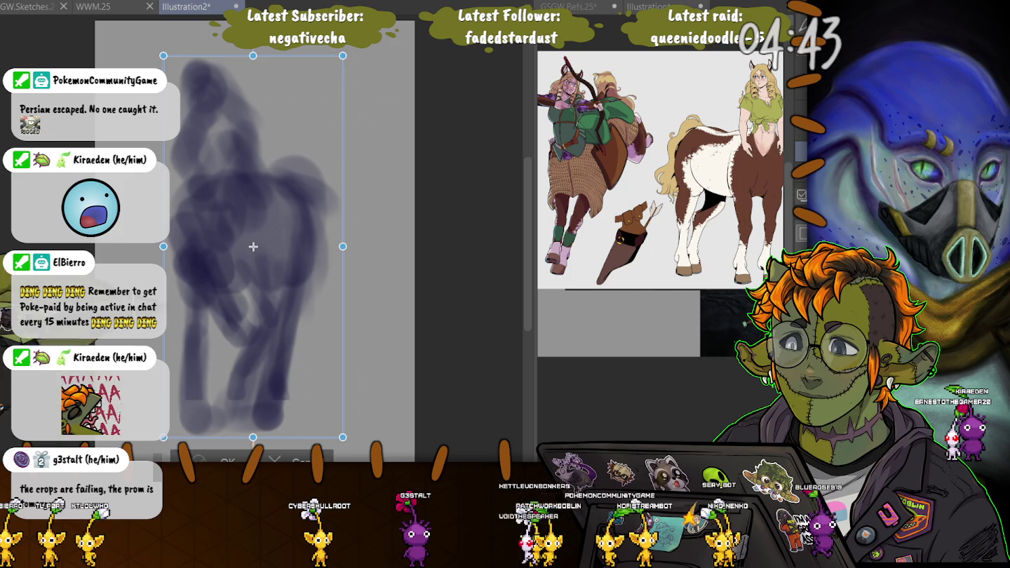
key("Return")
scroll(186, 109, "up", 2)
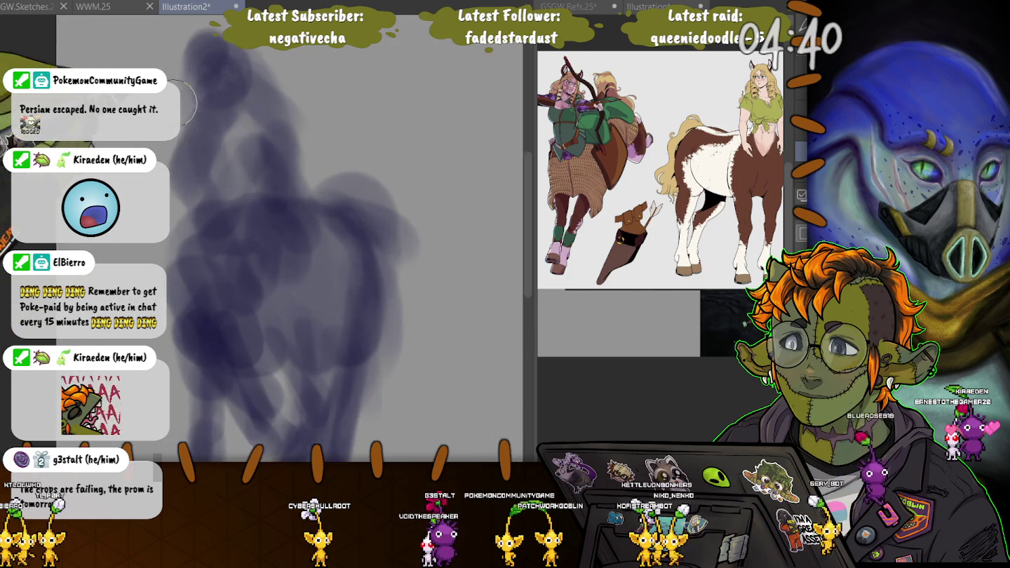
scroll(187, 109, "up", 1)
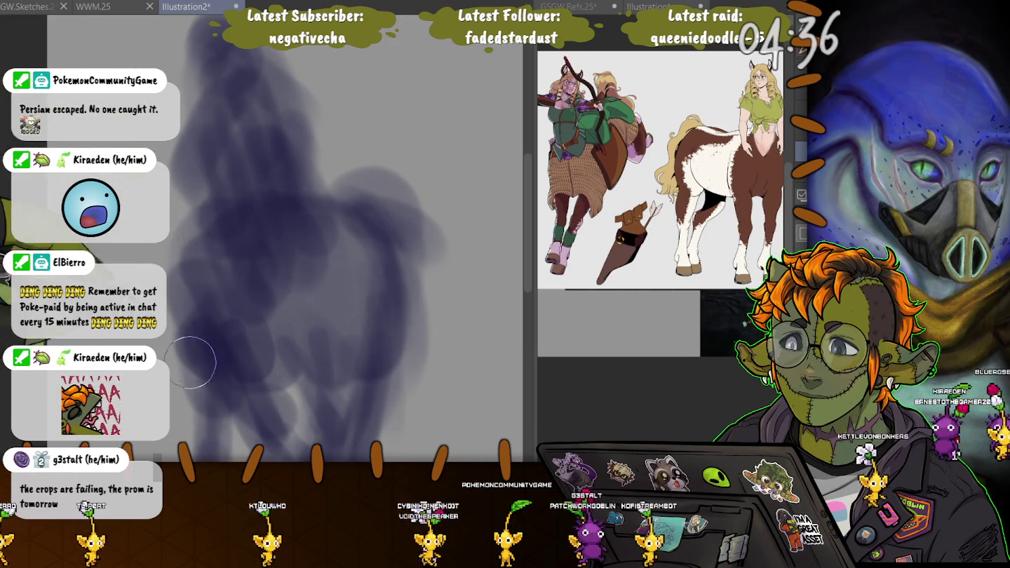
mouse_move(251, 268)
left_mouse_down()
mouse_move(218, 243)
mouse_move(308, 386)
left_mouse_up()
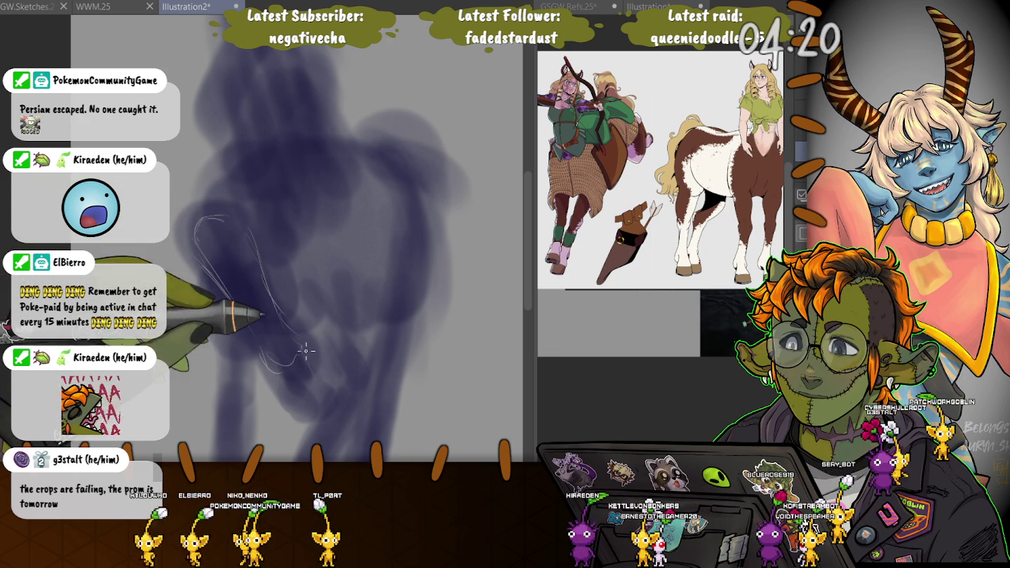
left_click_drag(303, 350, 298, 412)
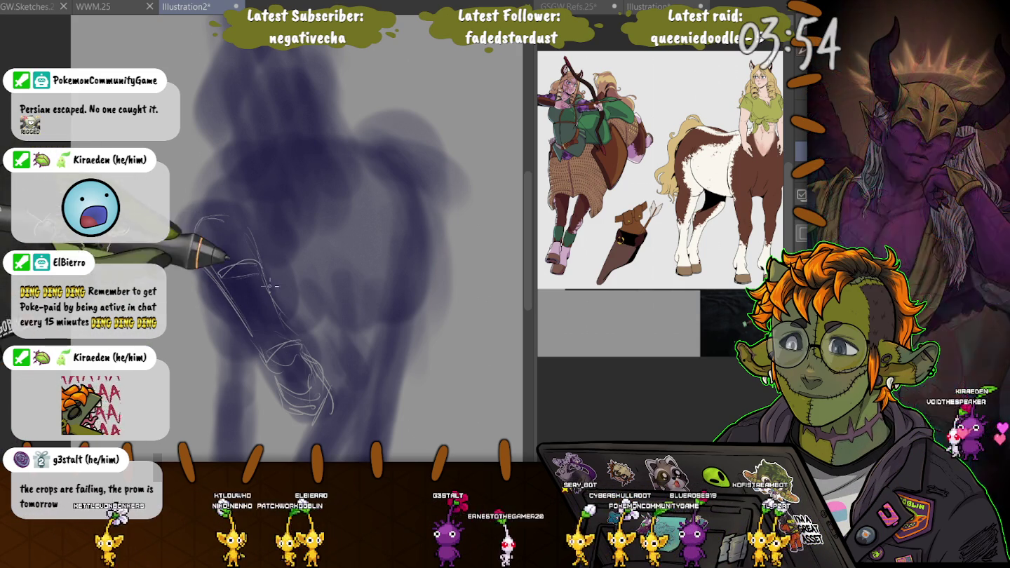
left_click_drag(218, 278, 270, 289)
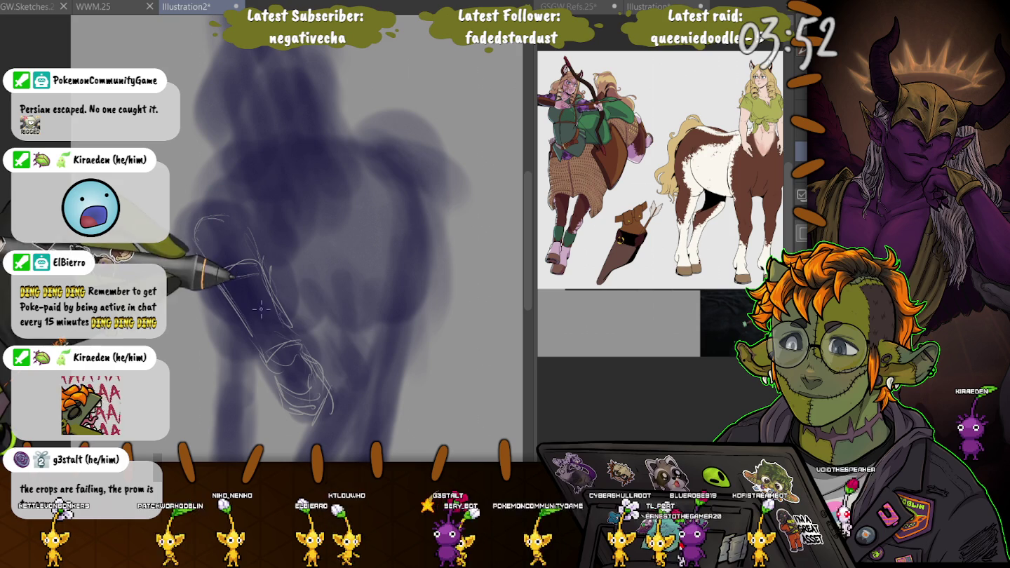
left_click_drag(192, 317, 236, 254)
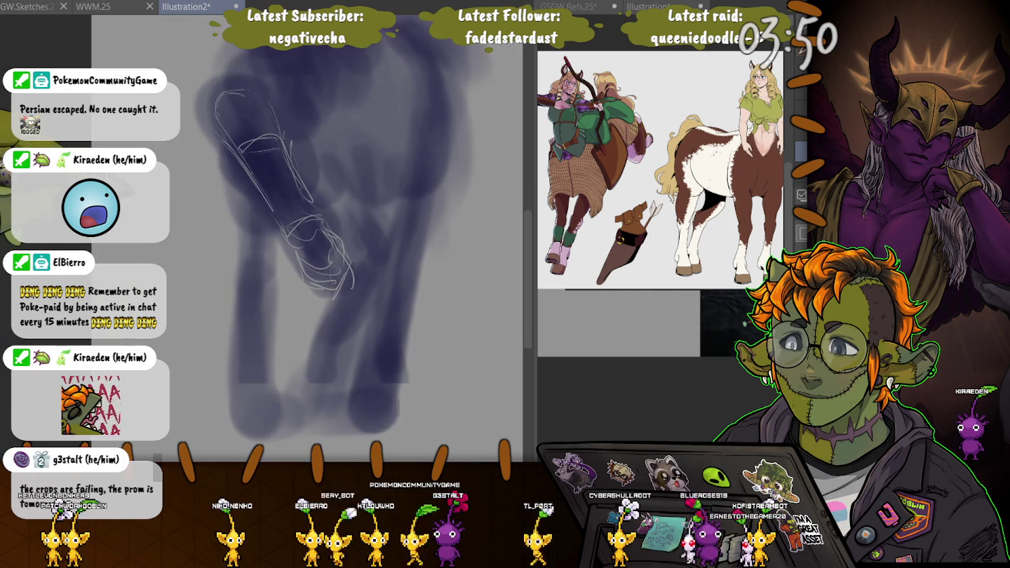
left_click_drag(237, 196, 248, 224)
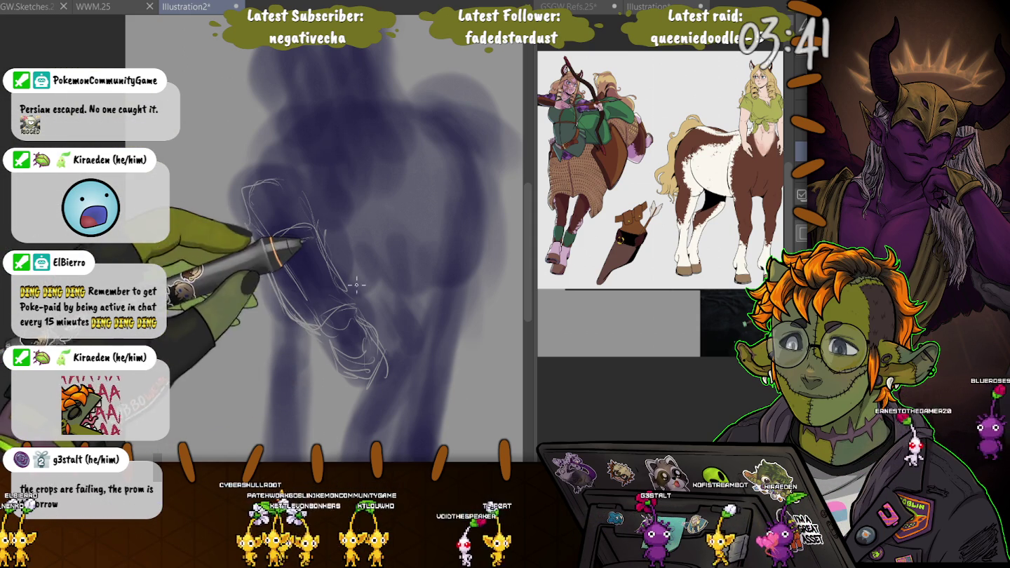
left_click_drag(355, 211, 362, 281)
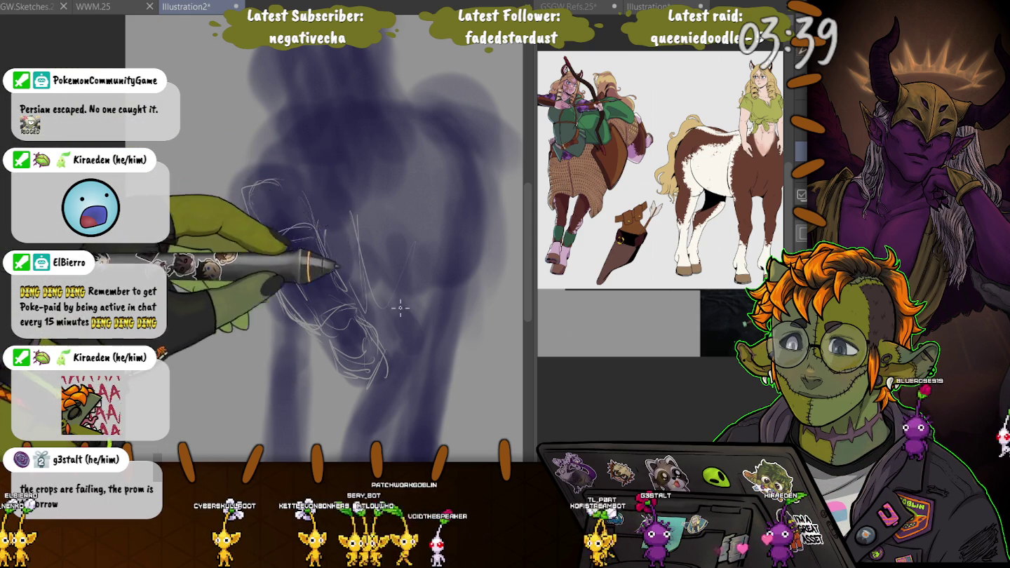
left_click_drag(444, 185, 414, 378)
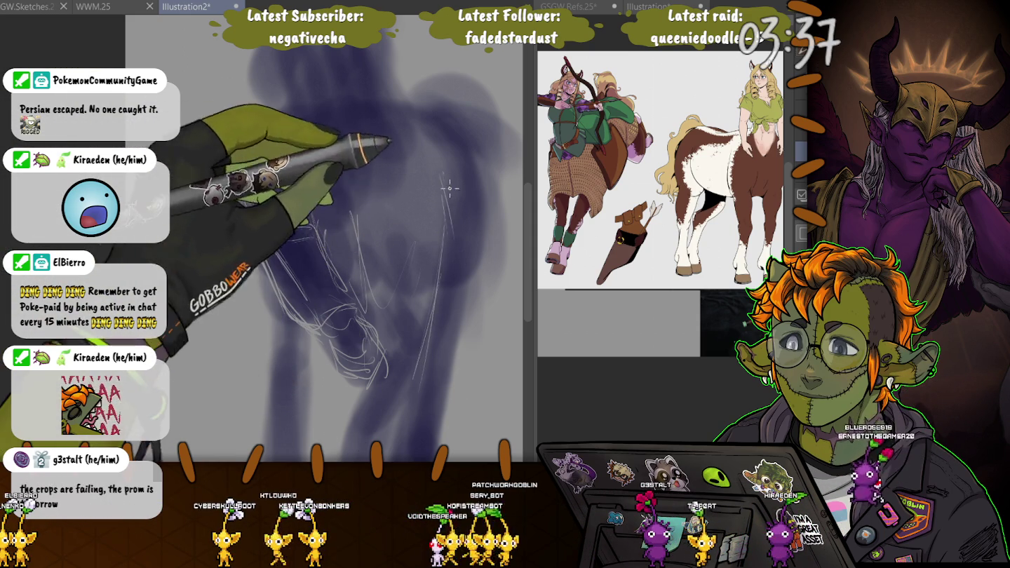
left_click_drag(449, 175, 421, 393)
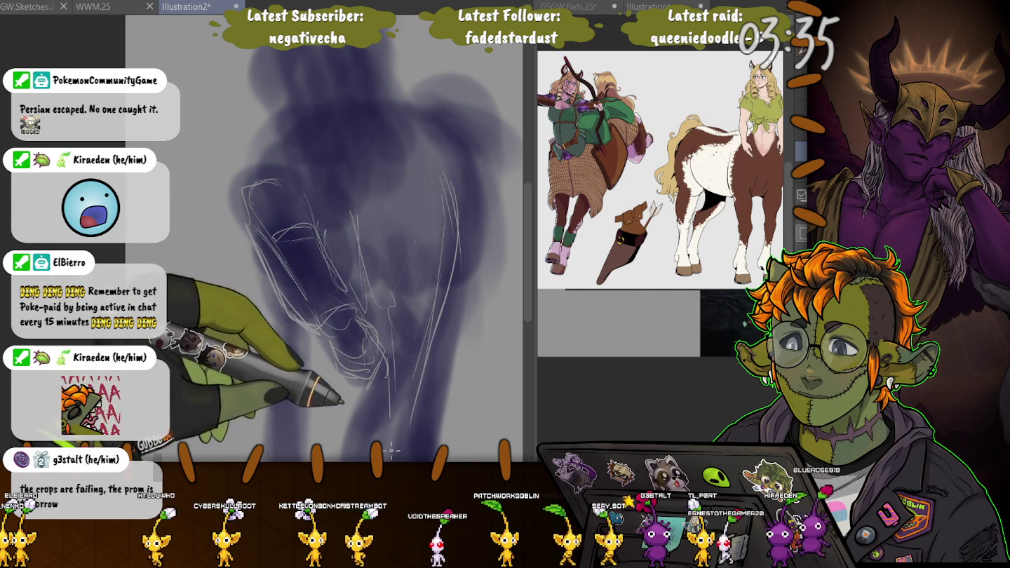
scroll(390, 431, "down", 5)
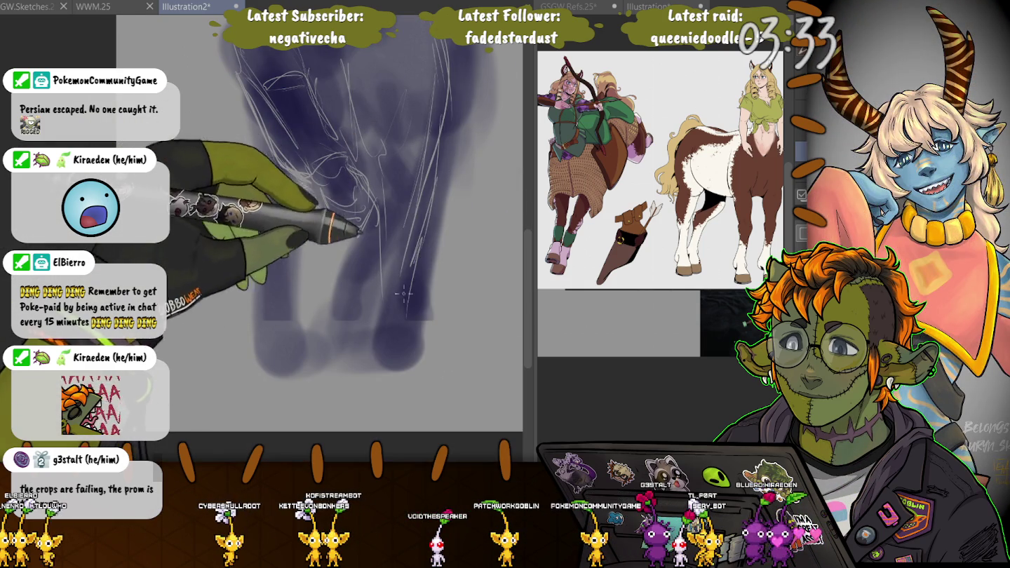
left_click_drag(413, 265, 403, 334)
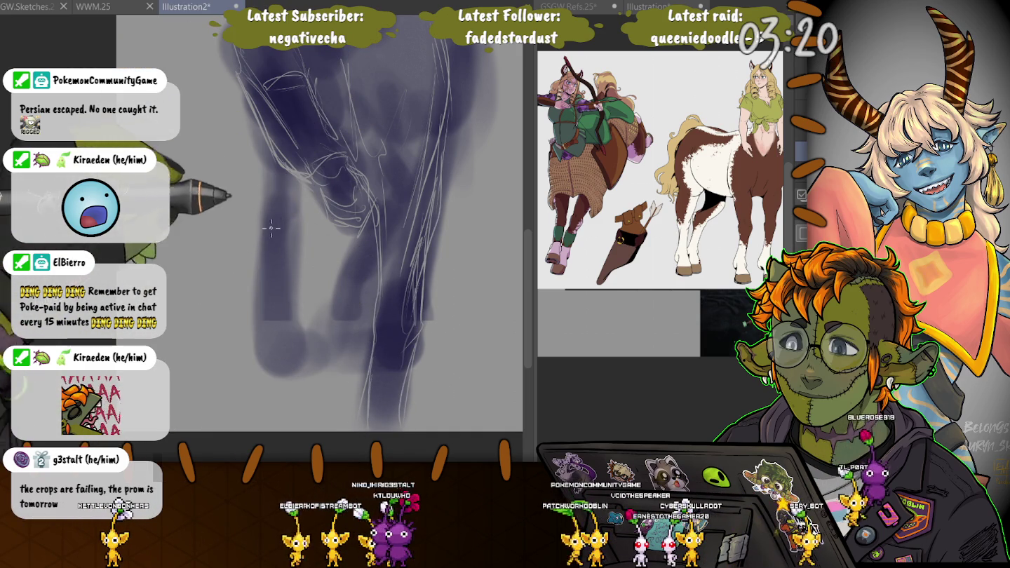
left_click_drag(274, 231, 266, 320)
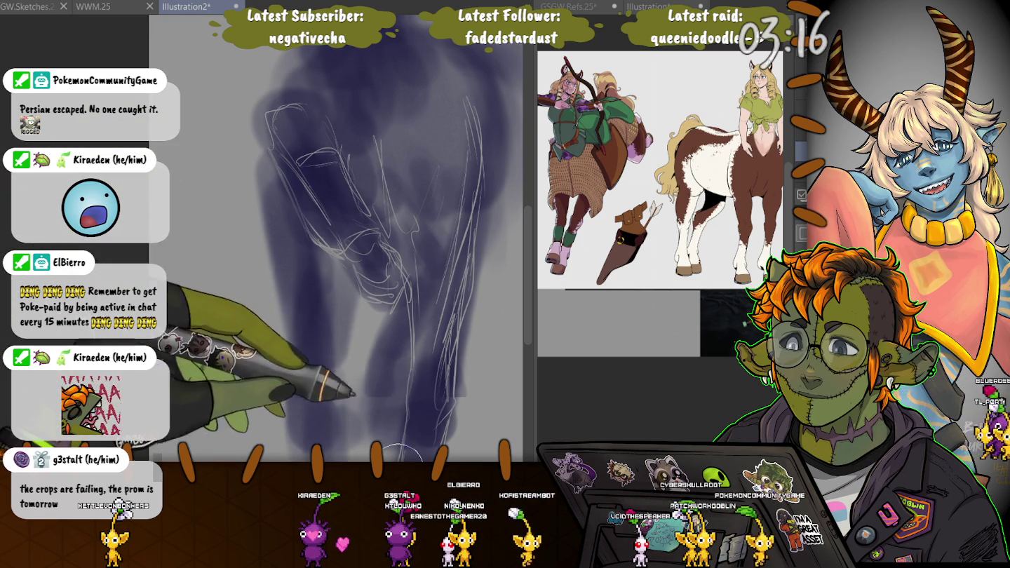
left_click_drag(179, 281, 133, 231)
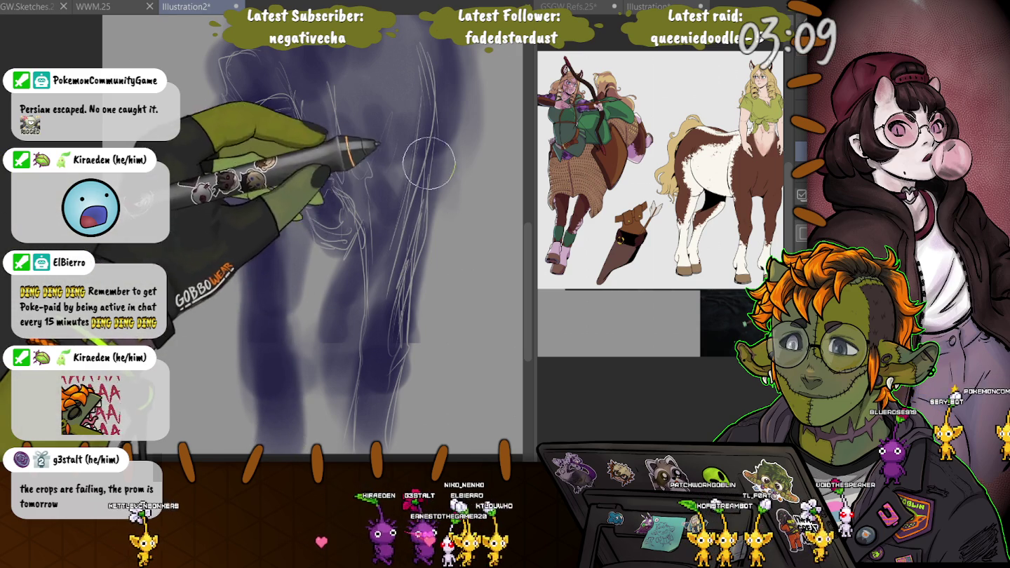
left_click_drag(447, 287, 344, 200)
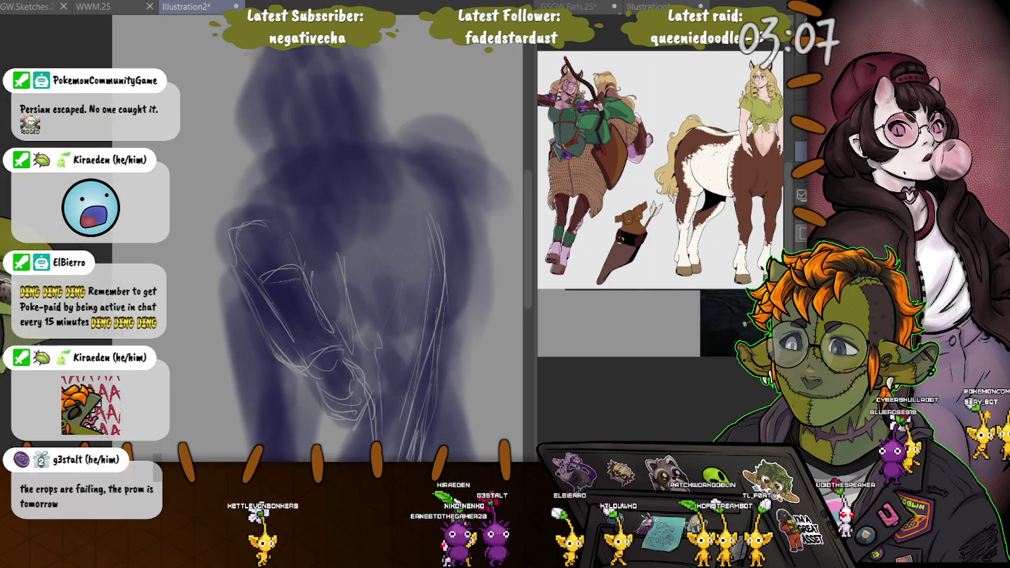
Add thin light sketch lines over the centaur's head and upper right area
scroll(412, 299, "up", 2)
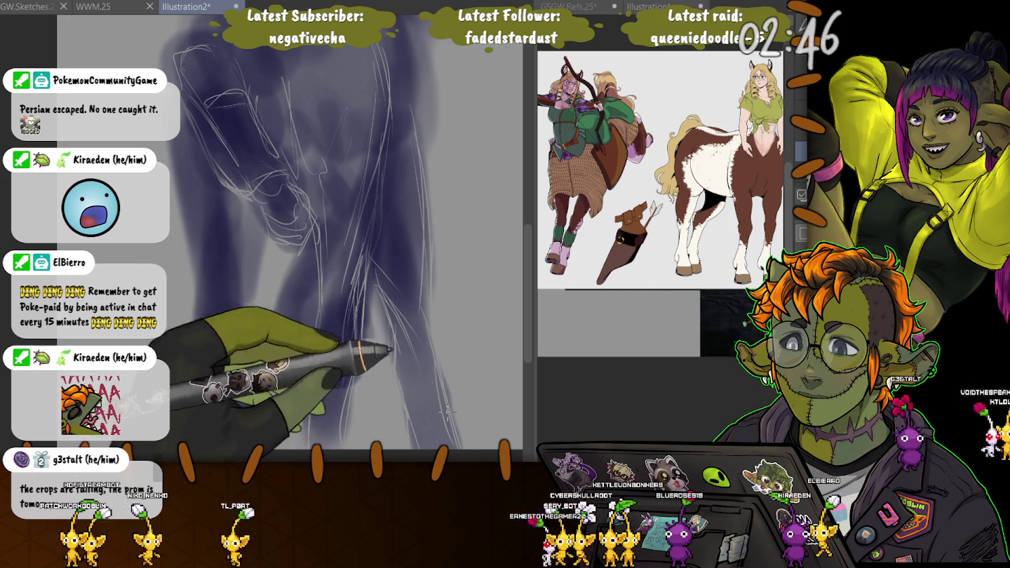
scroll(235, 157, "down", 2)
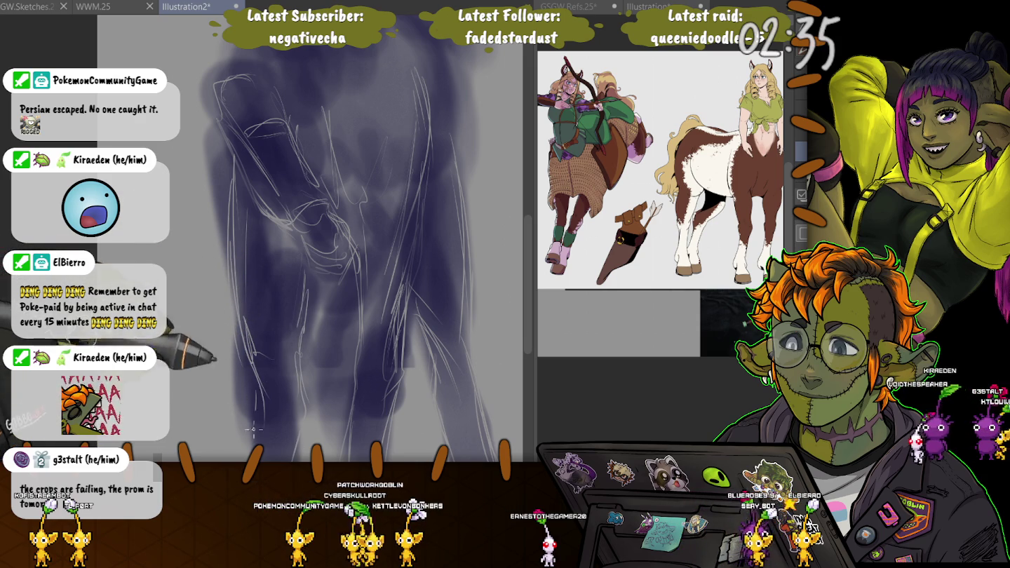
scroll(212, 331, "down", 5)
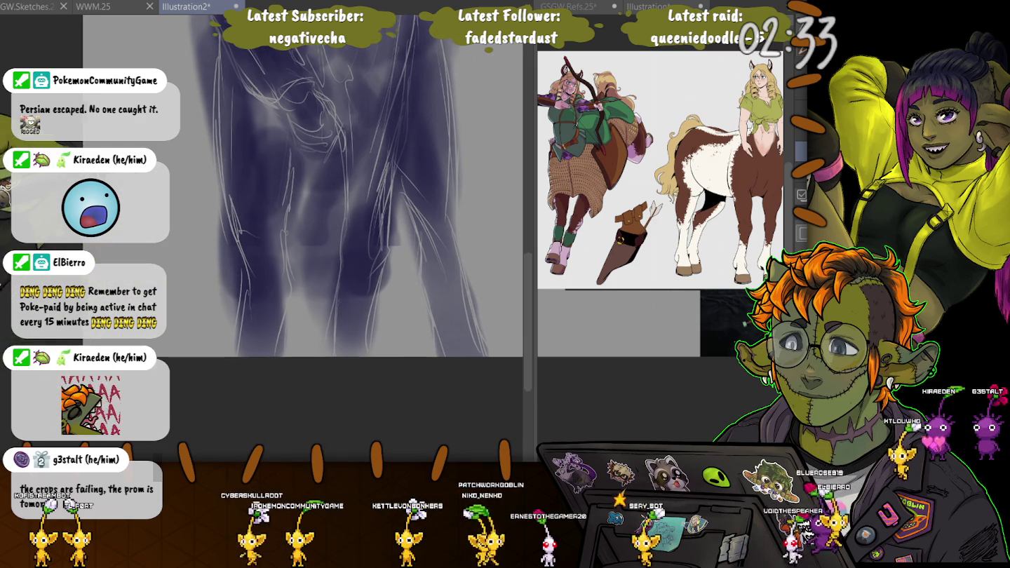
scroll(309, 267, "up", 5)
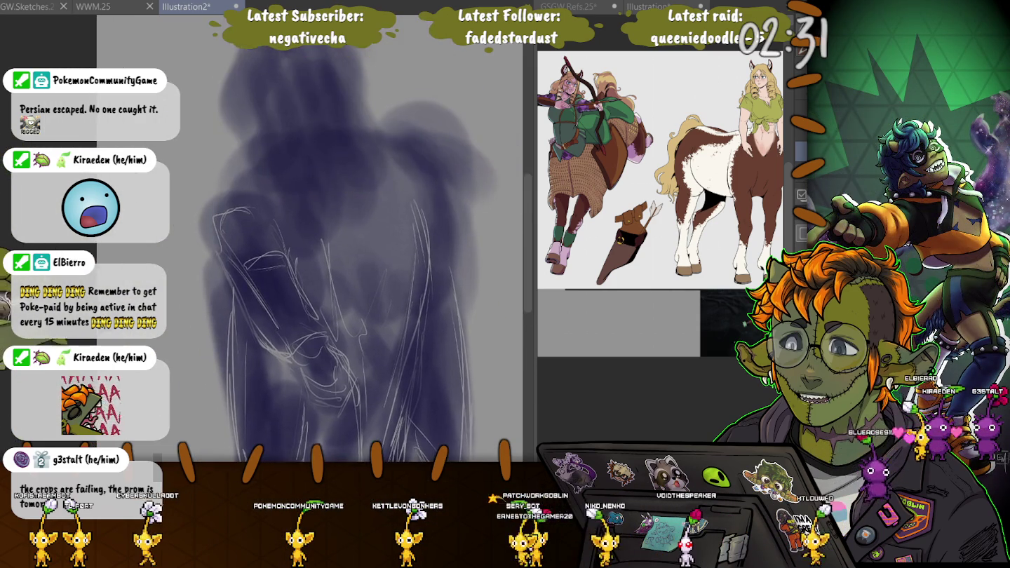
scroll(345, 274, "up", 2)
left_click_drag(400, 296, 338, 401)
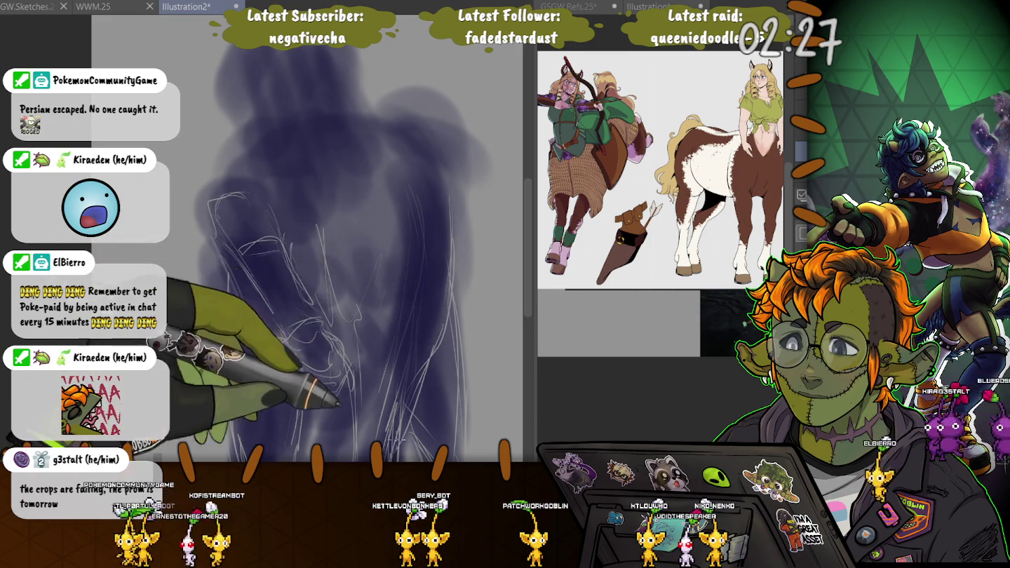
left_click_drag(336, 400, 244, 282)
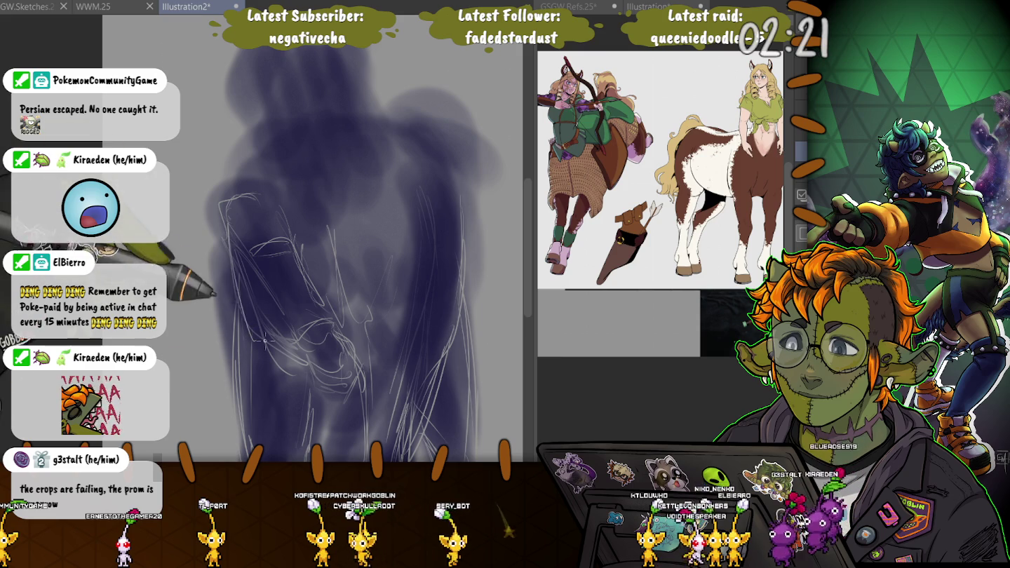
left_click_drag(277, 156, 246, 226)
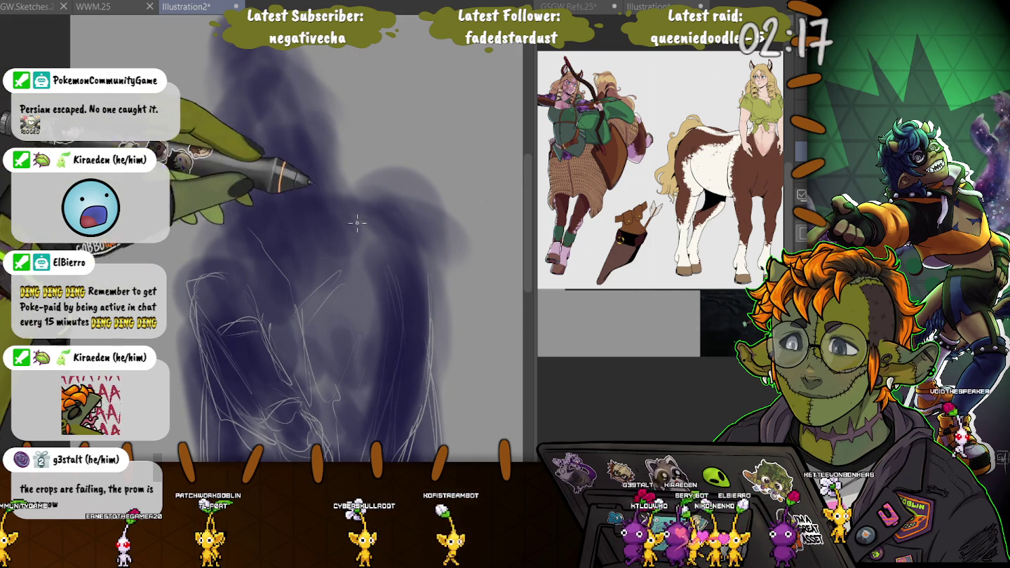
left_click_drag(374, 206, 411, 237)
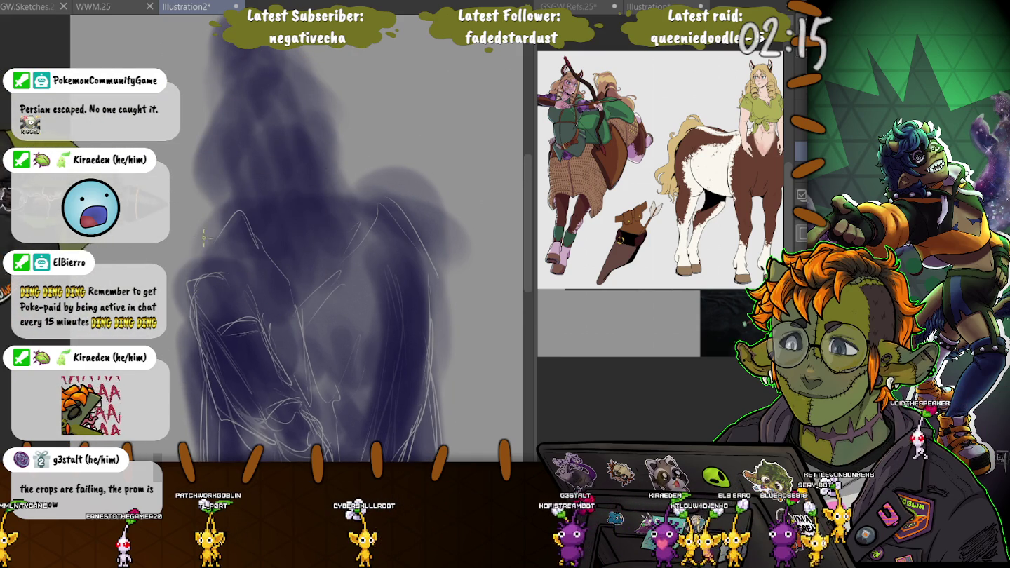
Extend the head upward with a dark violet stroke, redoing it slightly lower
scroll(168, 243, "down", 2)
scroll(175, 242, "down", 2)
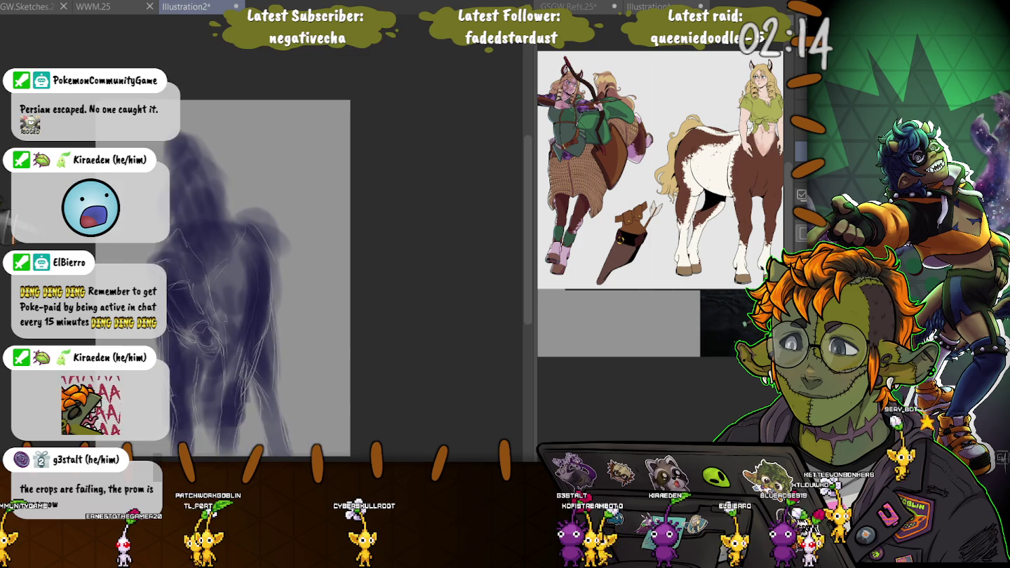
scroll(183, 243, "down", 2)
scroll(189, 243, "down", 1)
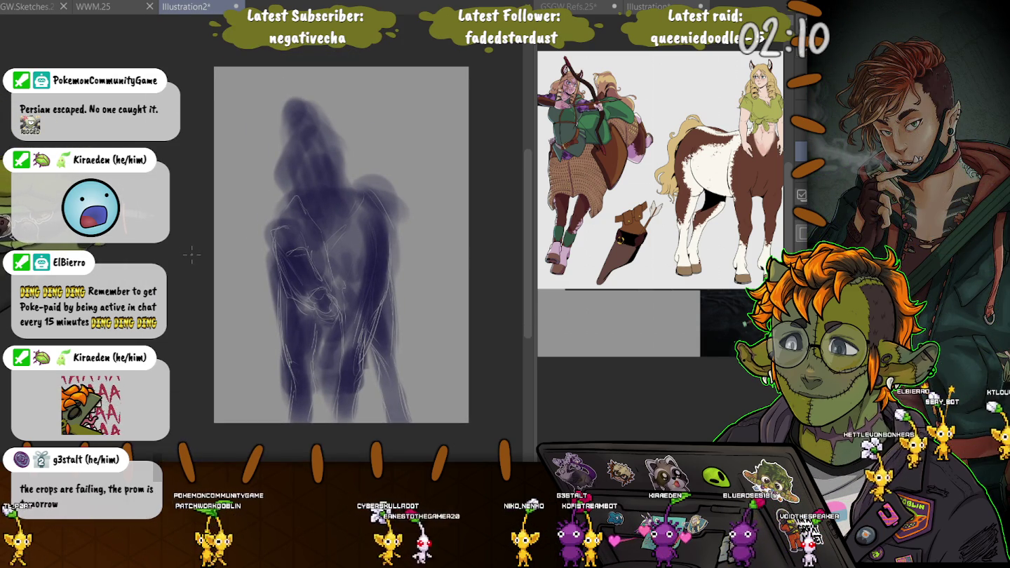
left_click_drag(292, 92, 278, 90)
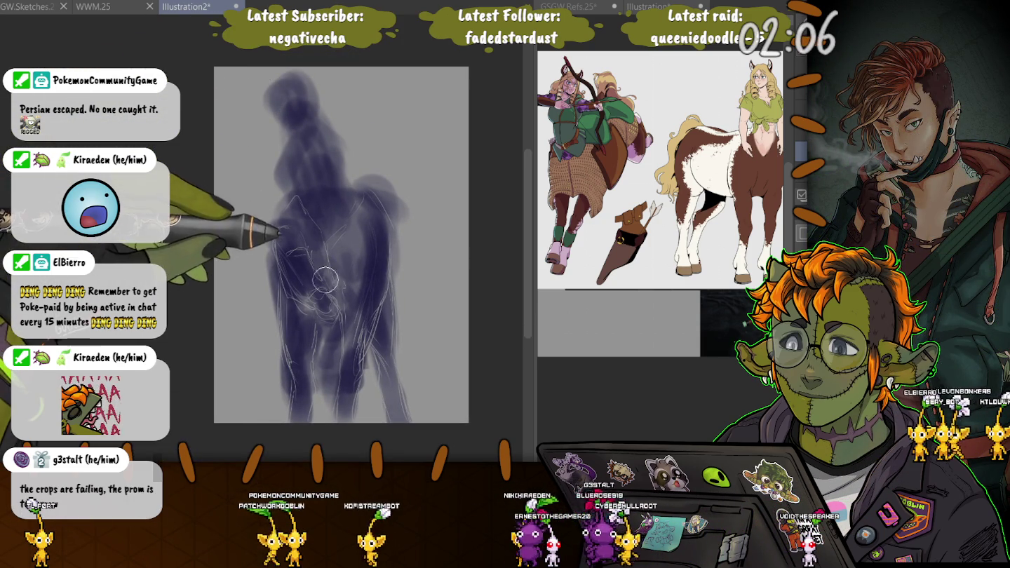
key("ctrl+z")
left_click_drag(275, 89, 279, 115)
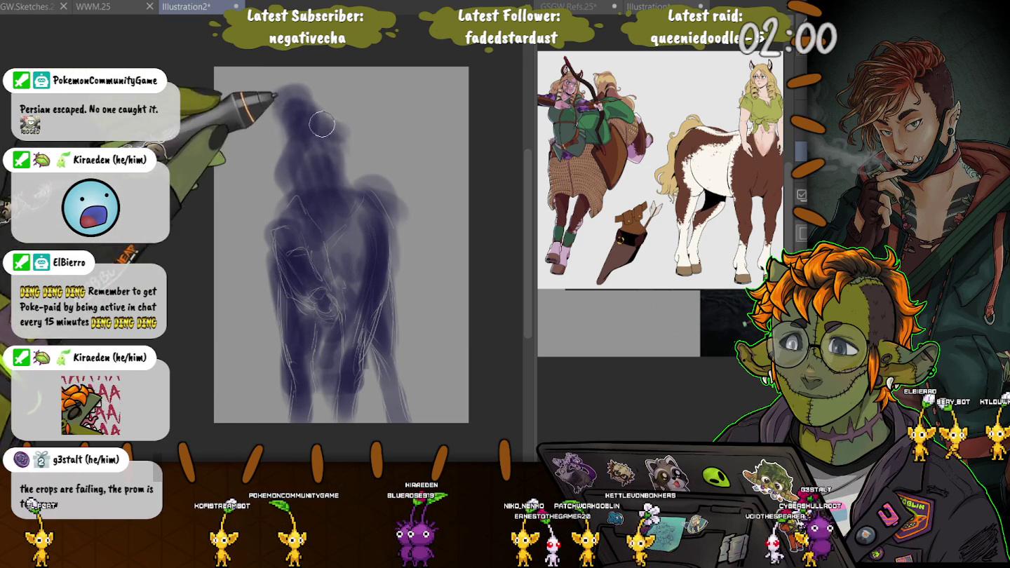
Darken and widen the violet mass around the head and neck, adding a light curve beside it
left_click_drag(324, 129, 287, 154)
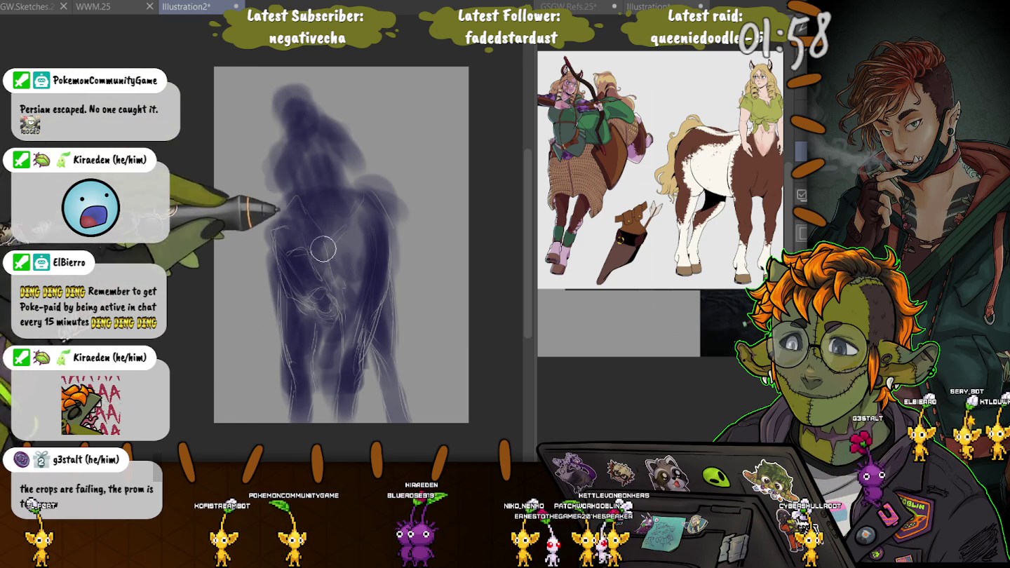
left_click_drag(344, 91, 351, 170)
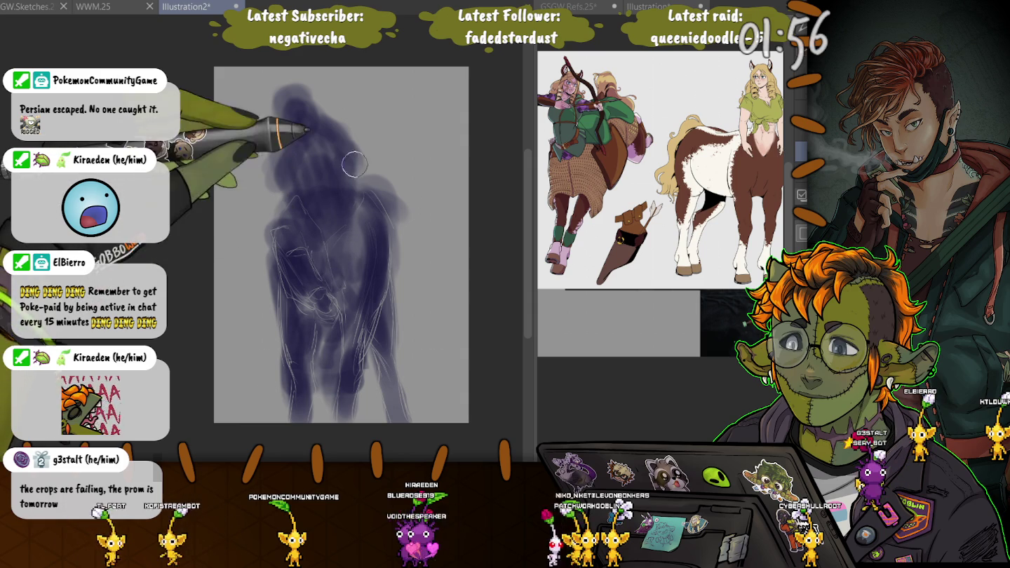
scroll(351, 170, "up", 1)
scroll(331, 150, "up", 2)
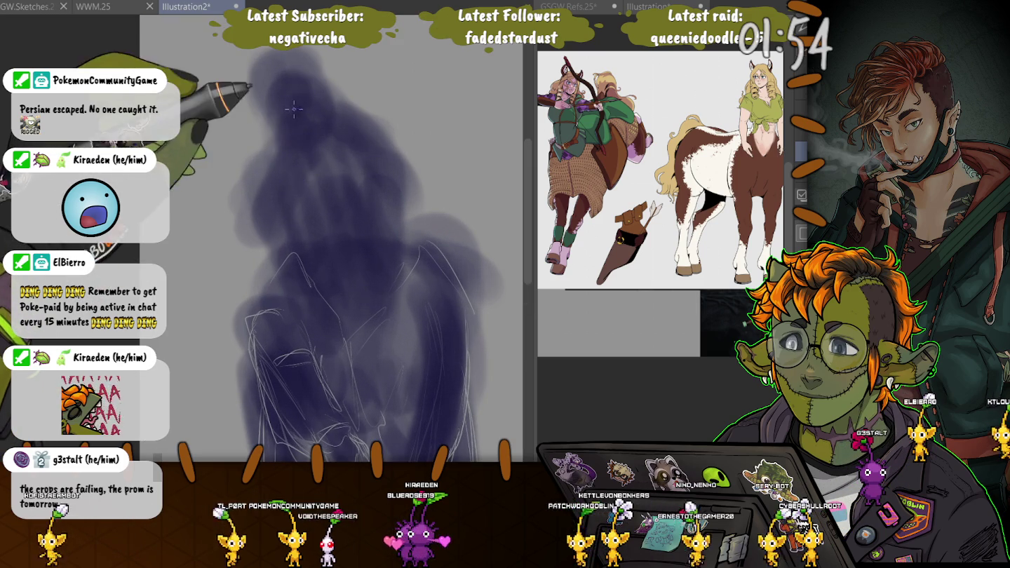
left_click_drag(324, 104, 317, 144)
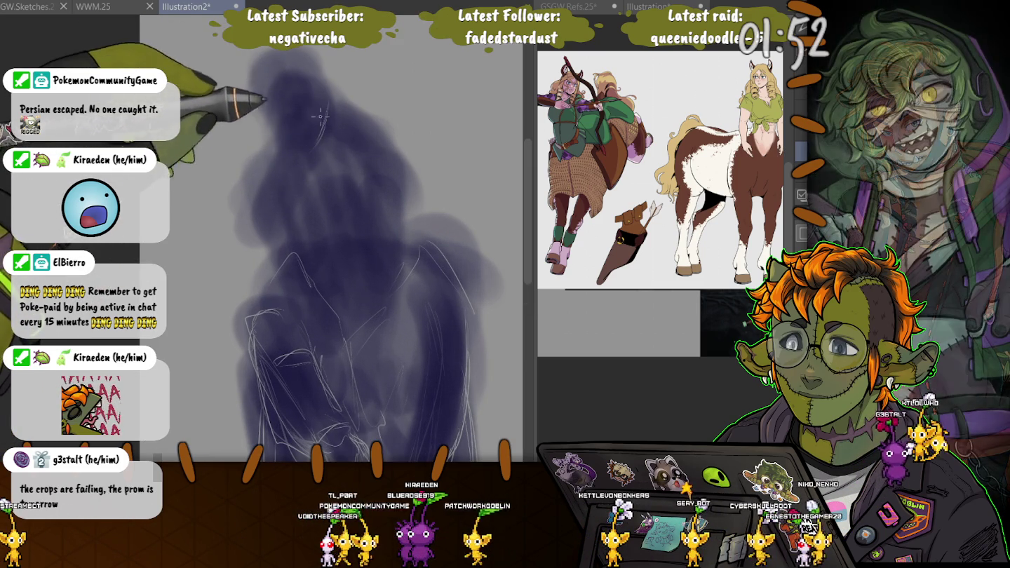
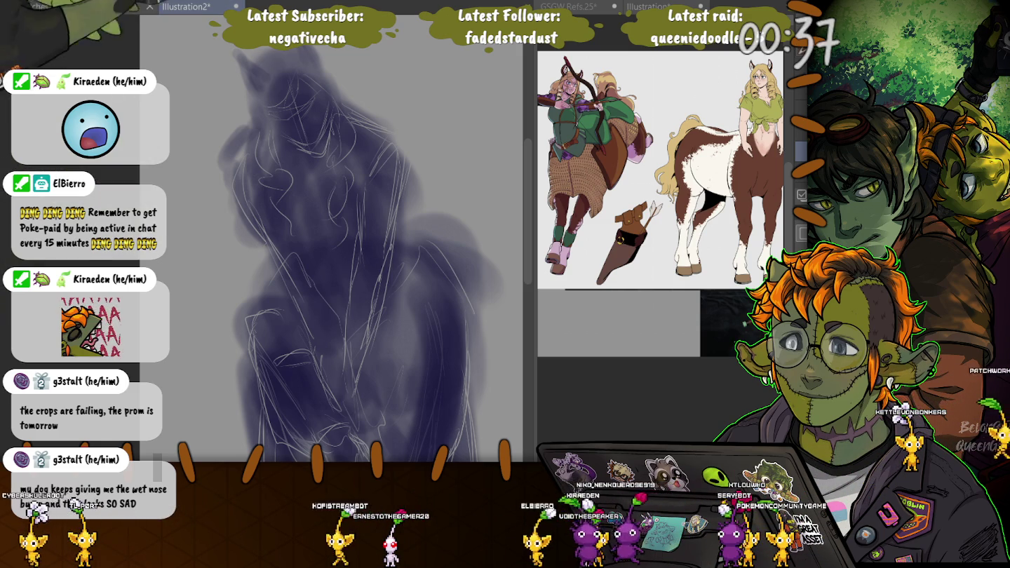
Try a dark stroke on the figure's left edge, undo it, and add a short curved sketch line
scroll(365, 246, "down", 3)
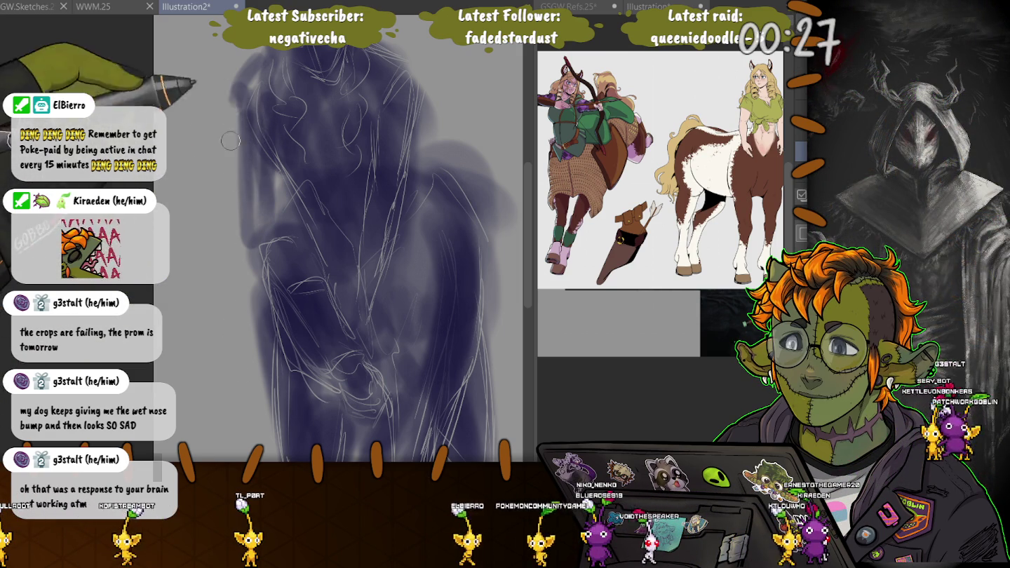
left_click_drag(233, 105, 241, 231)
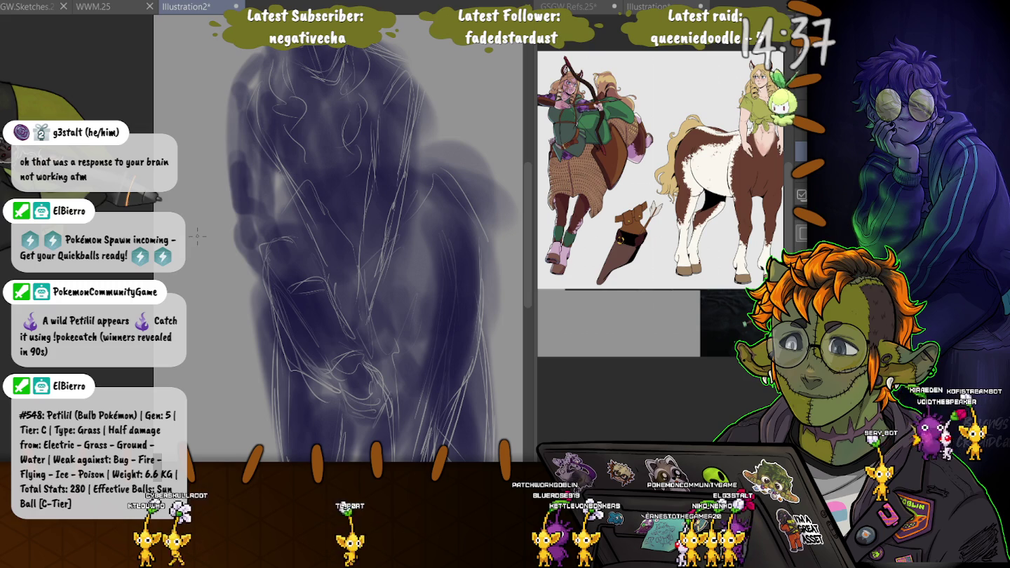
key("ctrl+z")
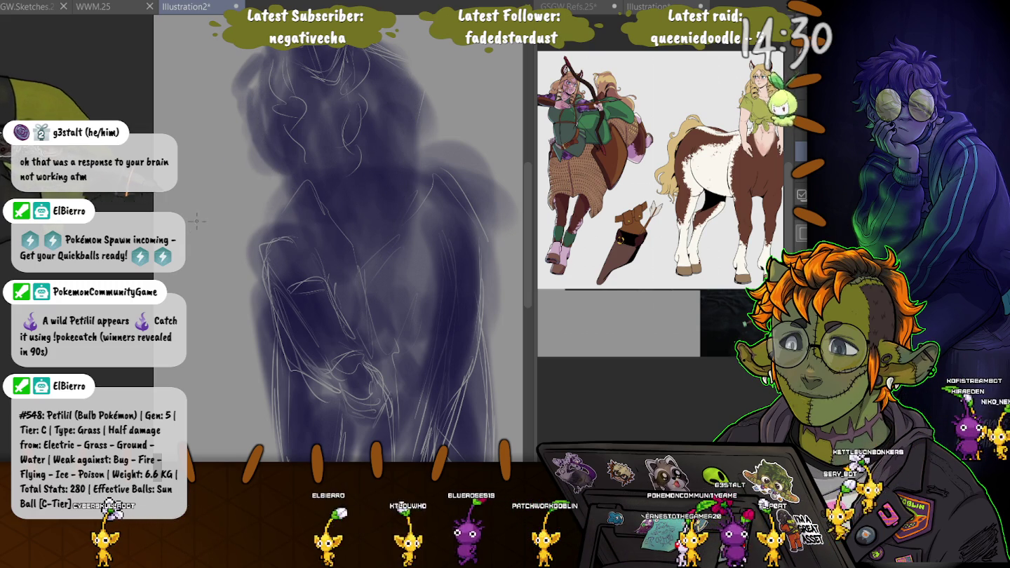
left_click_drag(256, 90, 281, 161)
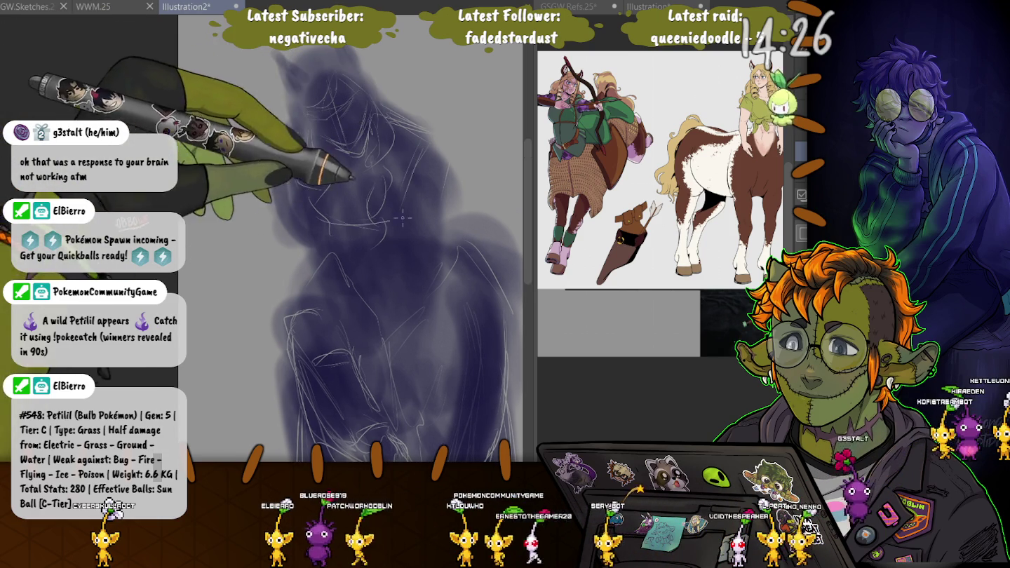
left_click_drag(400, 219, 355, 218)
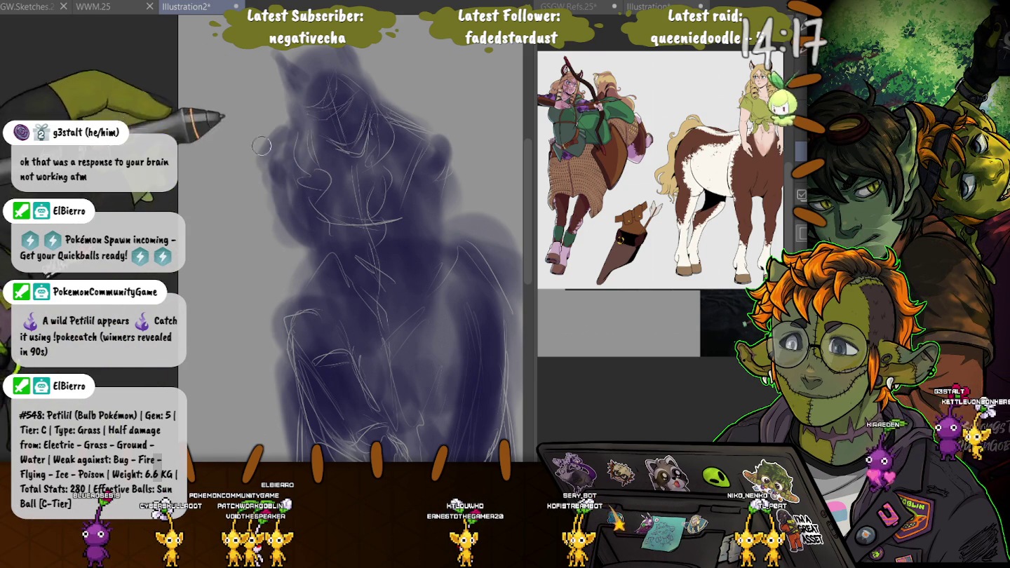
Sketch new pencil lines on the centaur's lower body
left_click_drag(270, 142, 244, 79)
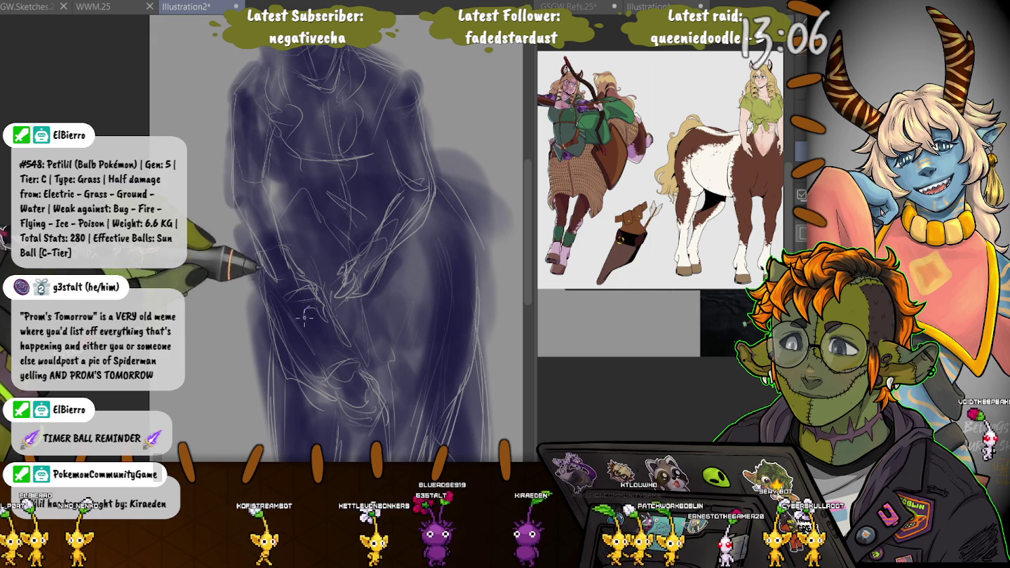
left_click_drag(302, 302, 272, 374)
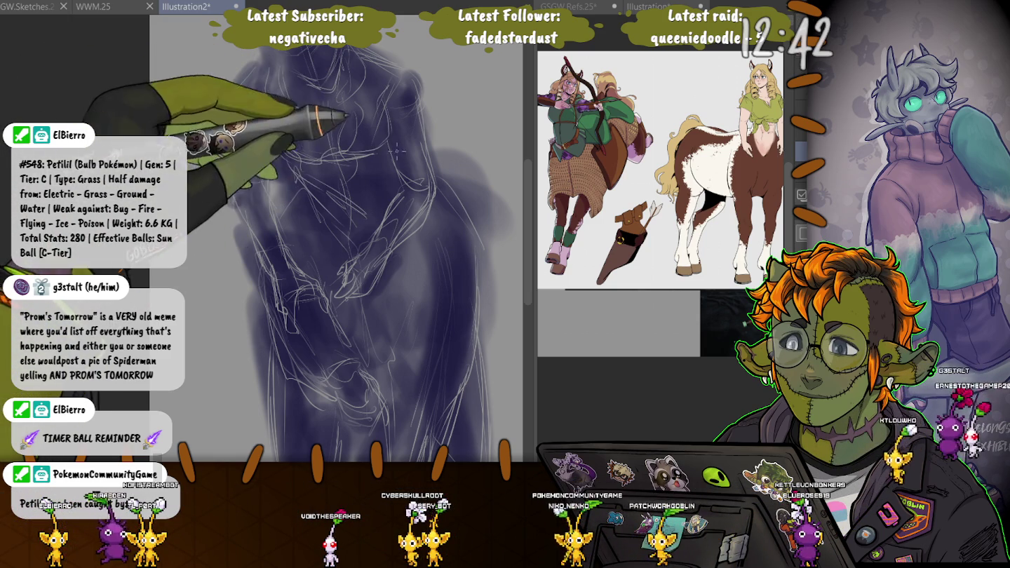
scroll(191, 236, "down", 2)
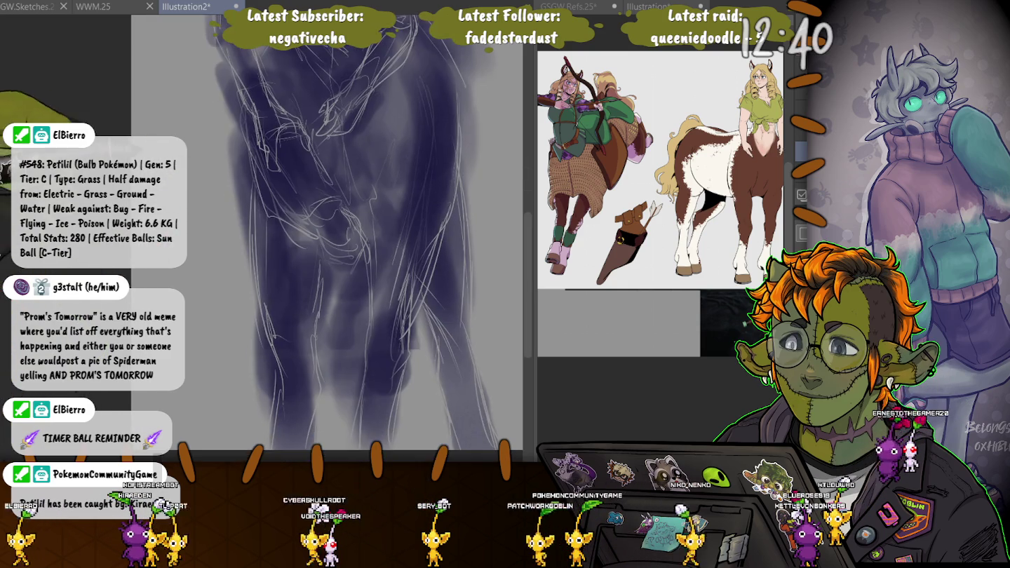
left_click_drag(190, 235, 202, 350)
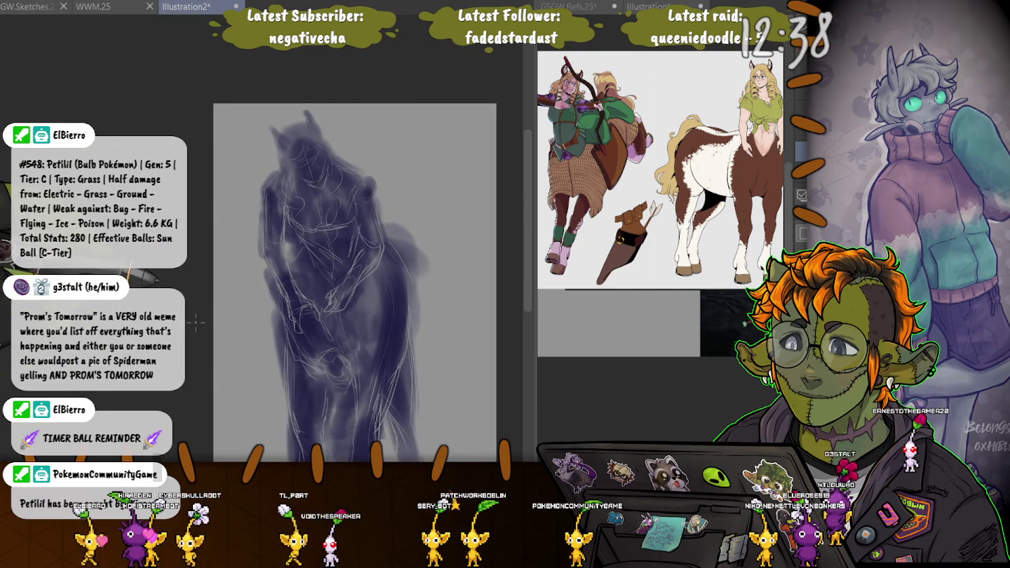
scroll(196, 323, "up", 1)
scroll(197, 324, "up", 1)
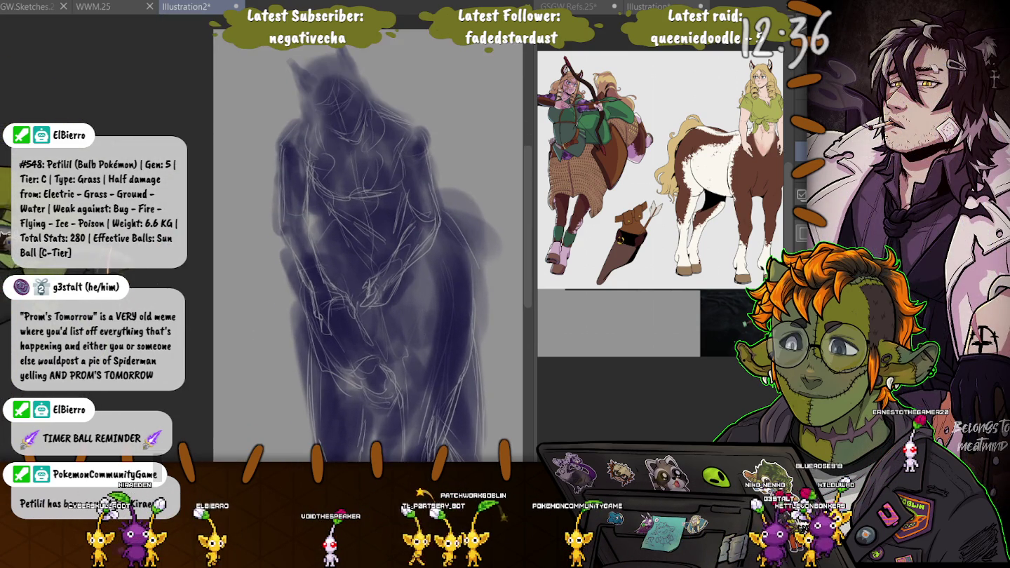
left_click_drag(203, 295, 192, 355)
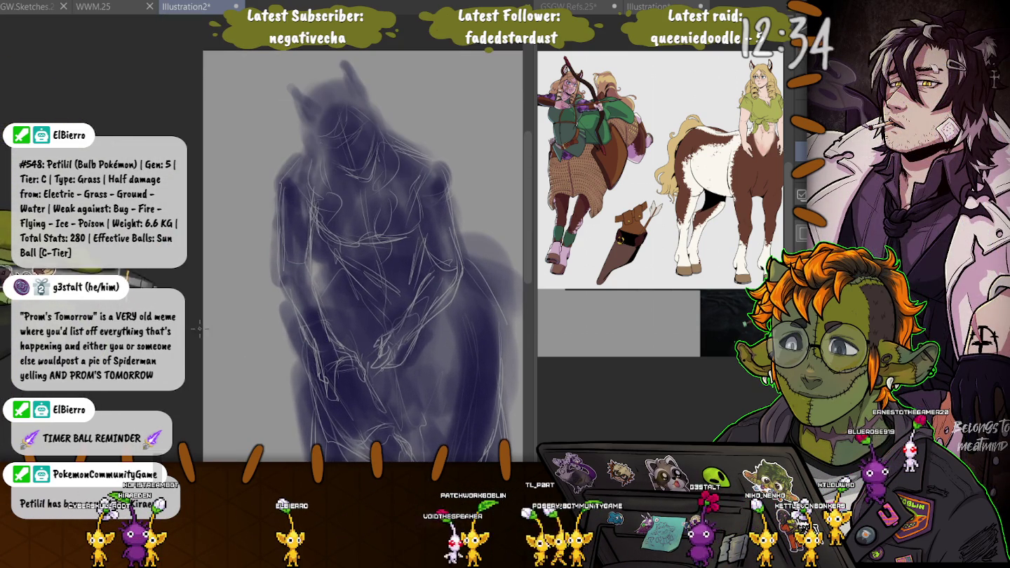
scroll(288, 252, "up", 1)
scroll(286, 254, "up", 1)
scroll(287, 253, "up", 1)
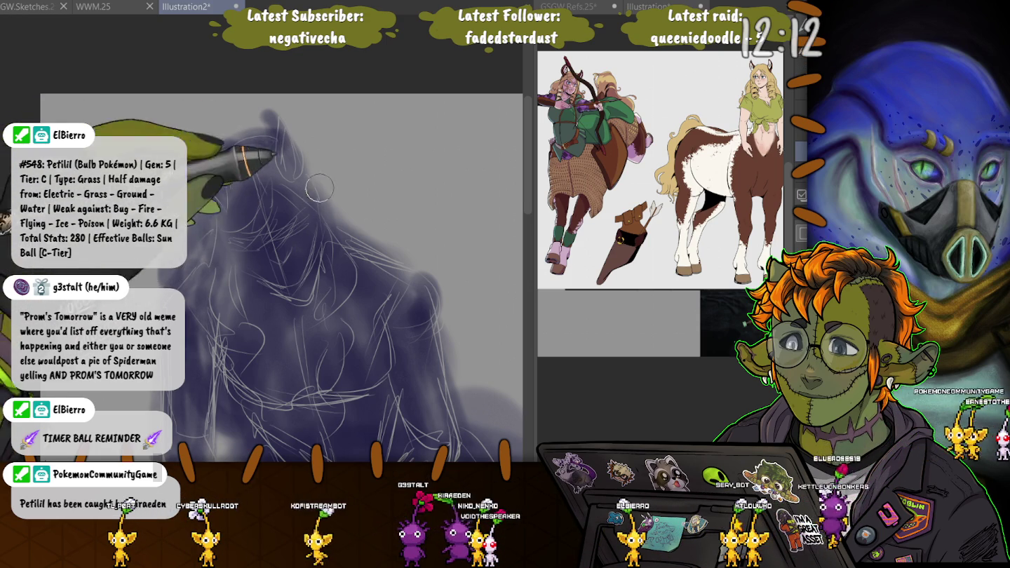
left_click_drag(182, 209, 197, 222)
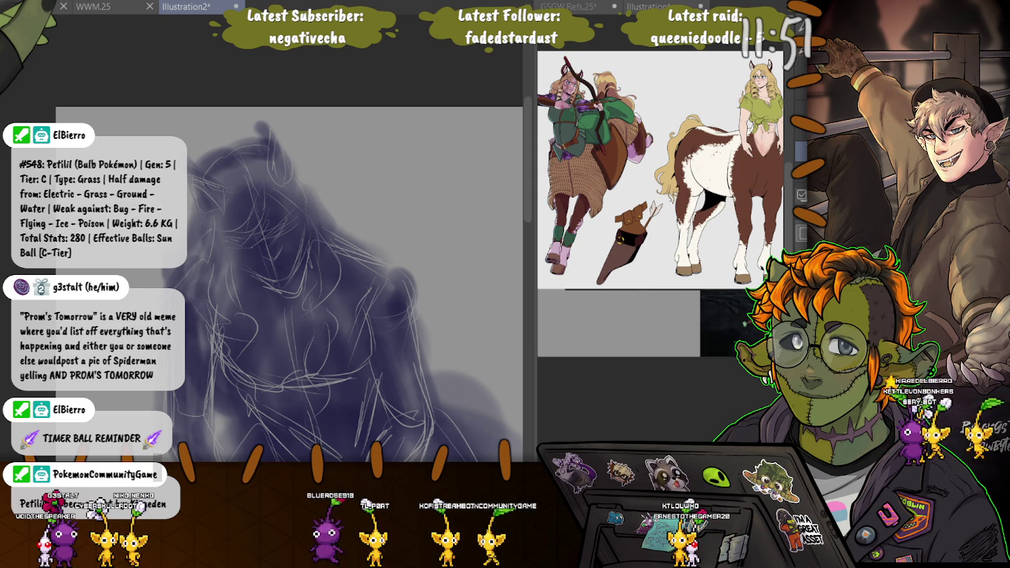
Zoom in on the face and airbrush dark blue-violet patches over both eye positions
scroll(281, 281, "up", 1)
scroll(281, 281, "up", 1)
scroll(281, 281, "up", 2)
scroll(280, 281, "down", 1)
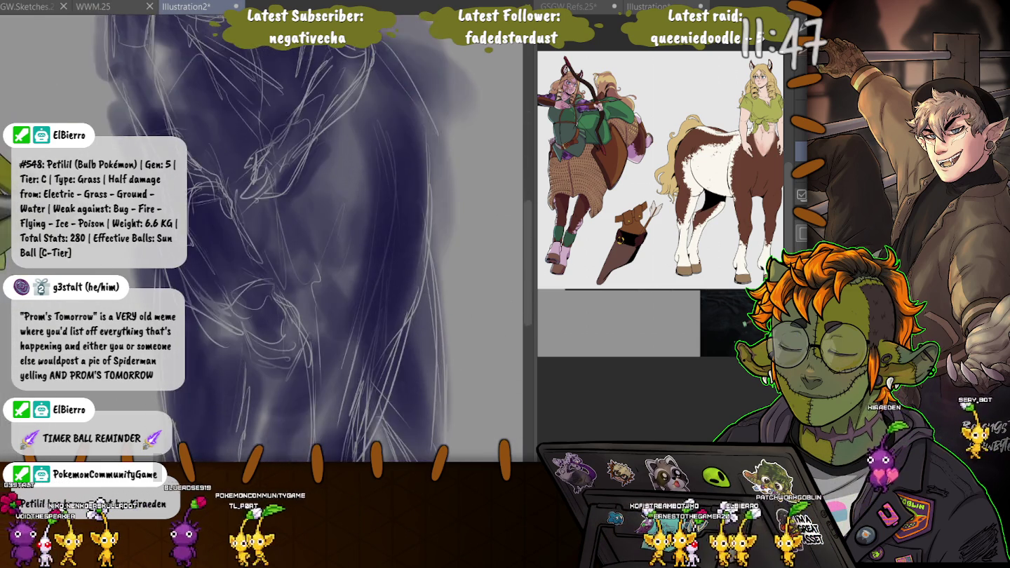
scroll(281, 281, "down", 1)
scroll(281, 282, "down", 1)
scroll(280, 282, "down", 1)
scroll(282, 281, "up", 1)
scroll(280, 281, "up", 1)
scroll(281, 281, "down", 1)
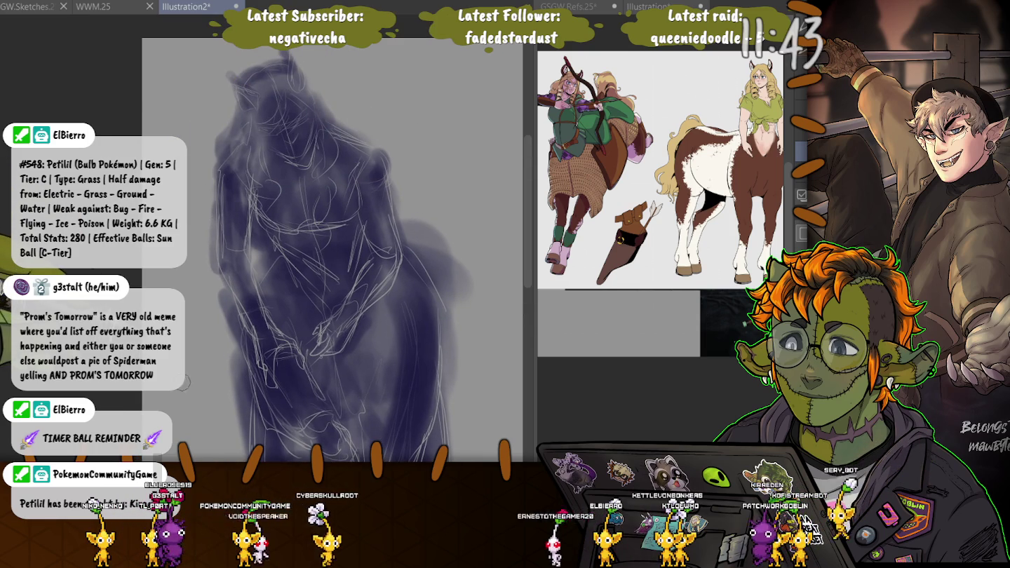
scroll(182, 383, "down", 1)
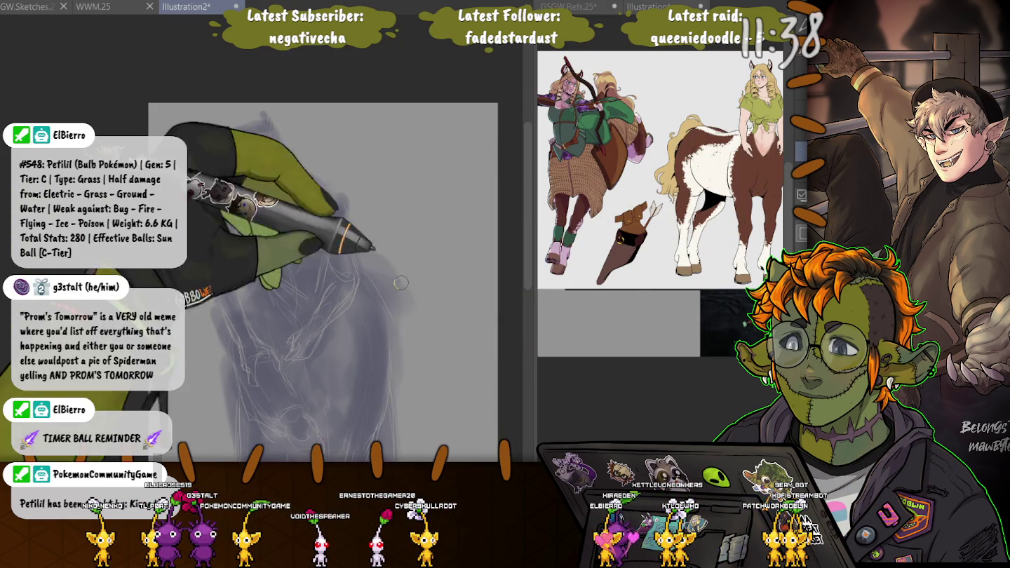
scroll(201, 180, "up", 2)
scroll(200, 179, "down", 1)
scroll(231, 232, "down", 1)
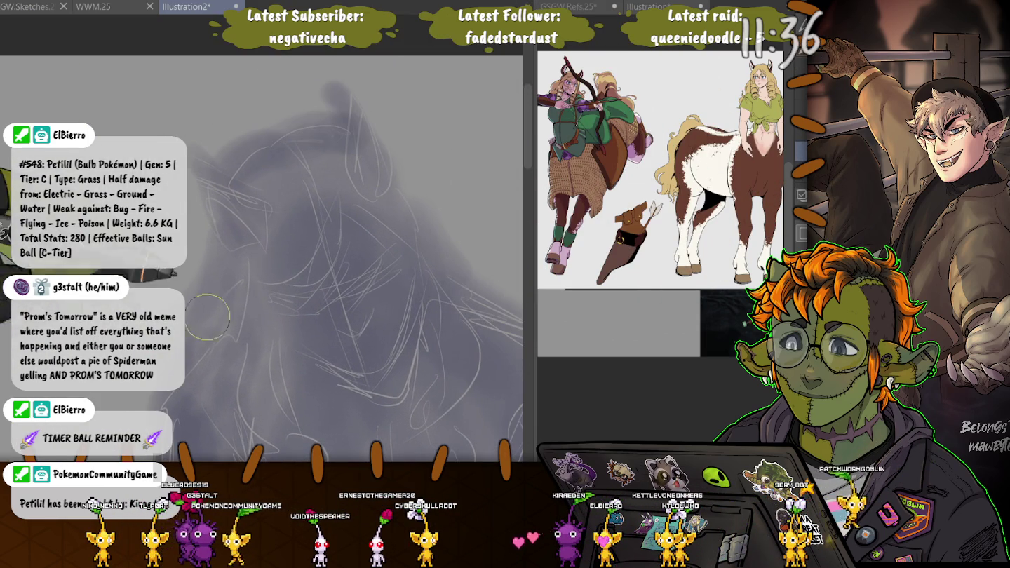
scroll(259, 232, "up", 1)
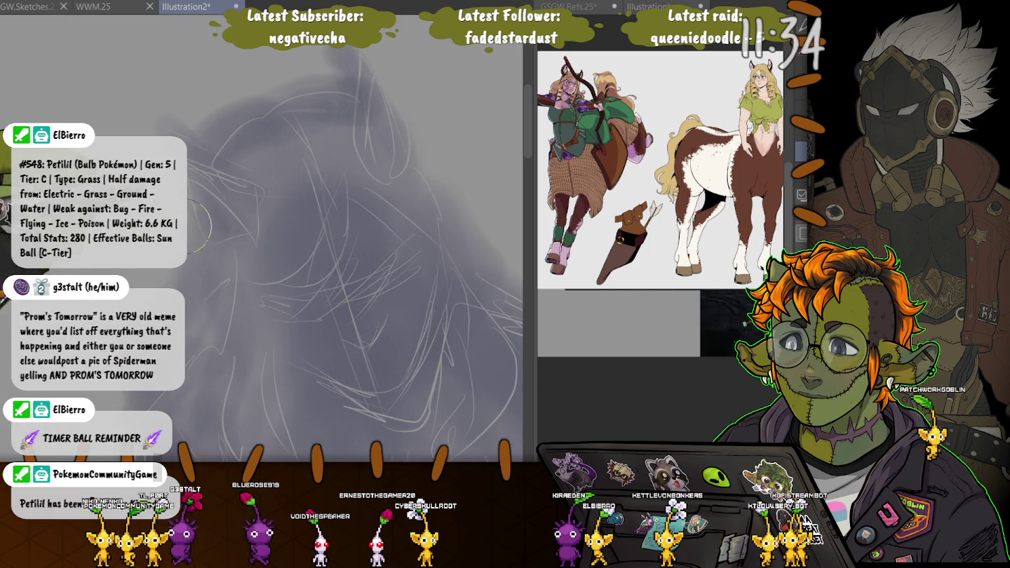
scroll(181, 245, "up", 1)
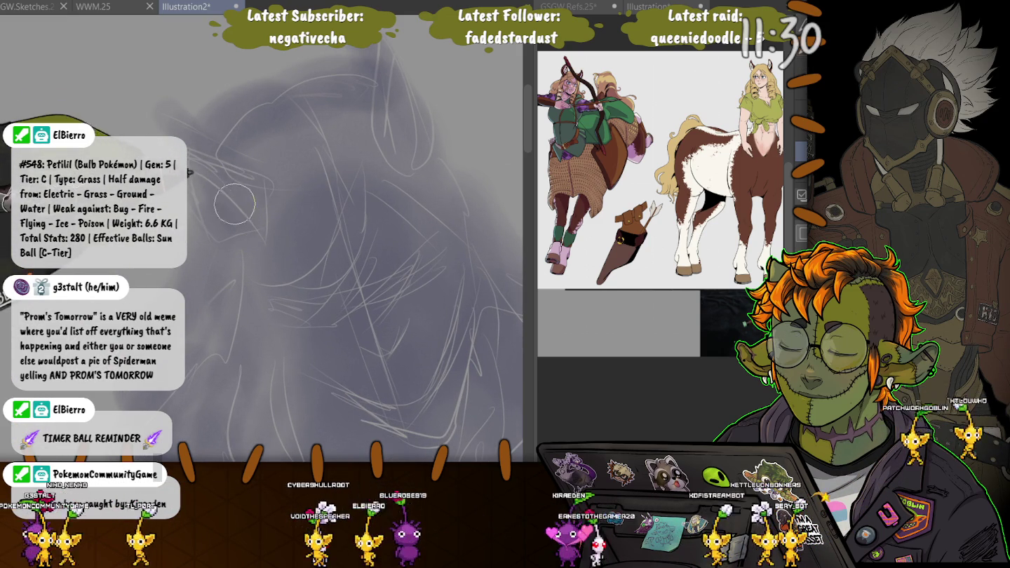
left_click_drag(236, 187, 219, 181)
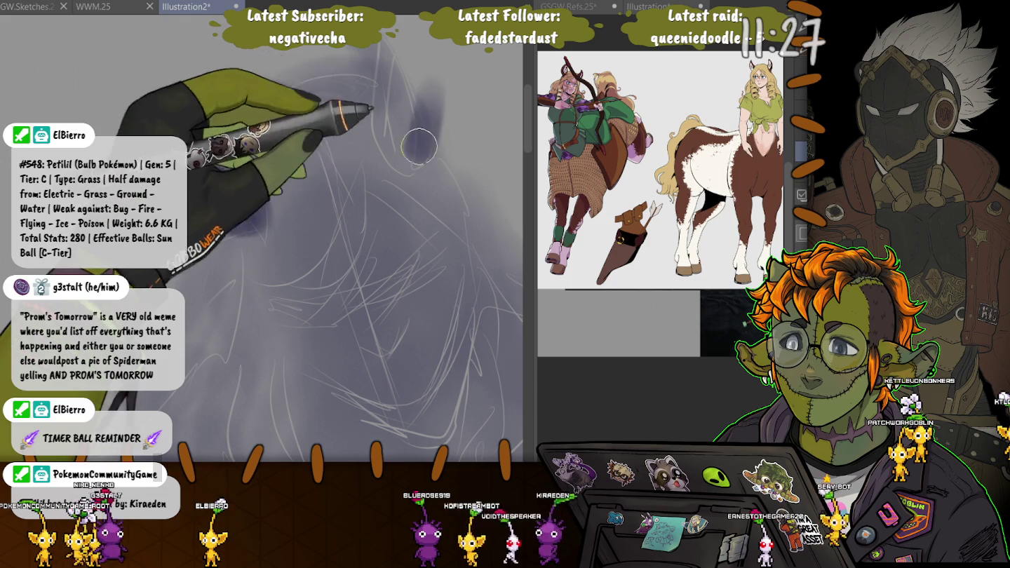
left_click_drag(400, 121, 403, 77)
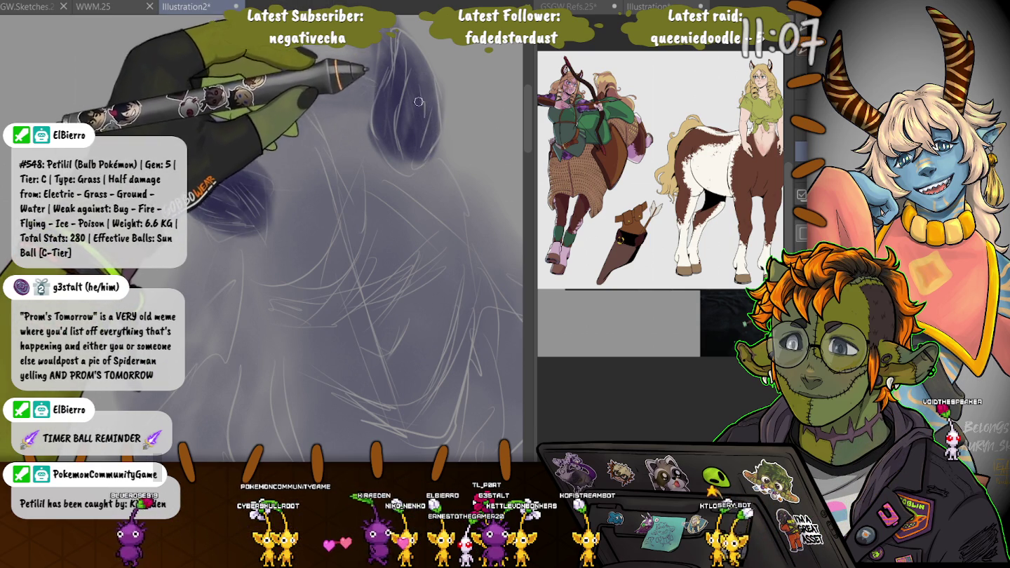
Darken a curved shadow under the left eye
scroll(418, 96, "down", 3)
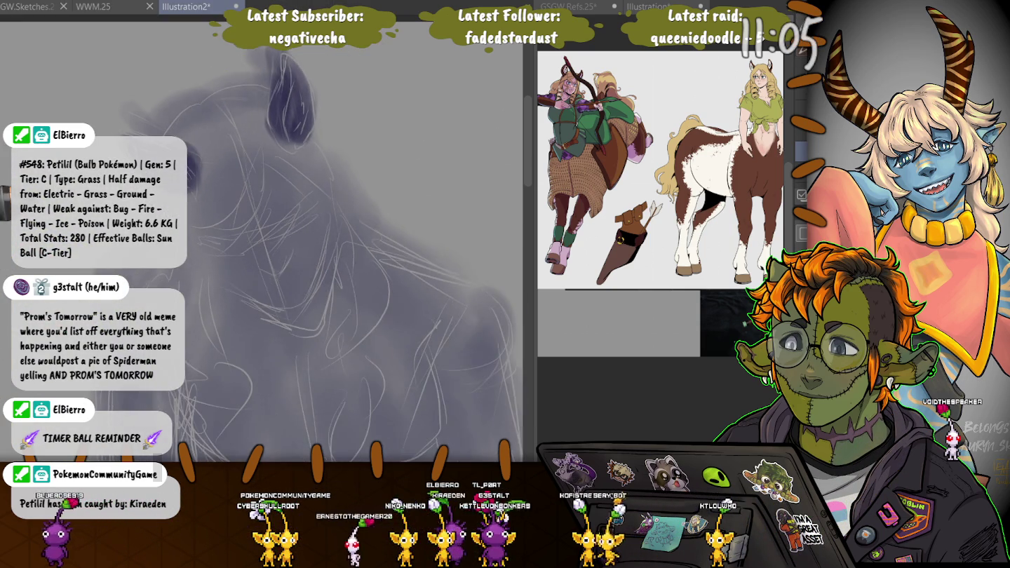
scroll(262, 238, "up", 1)
scroll(263, 238, "up", 1)
scroll(263, 238, "up", 1)
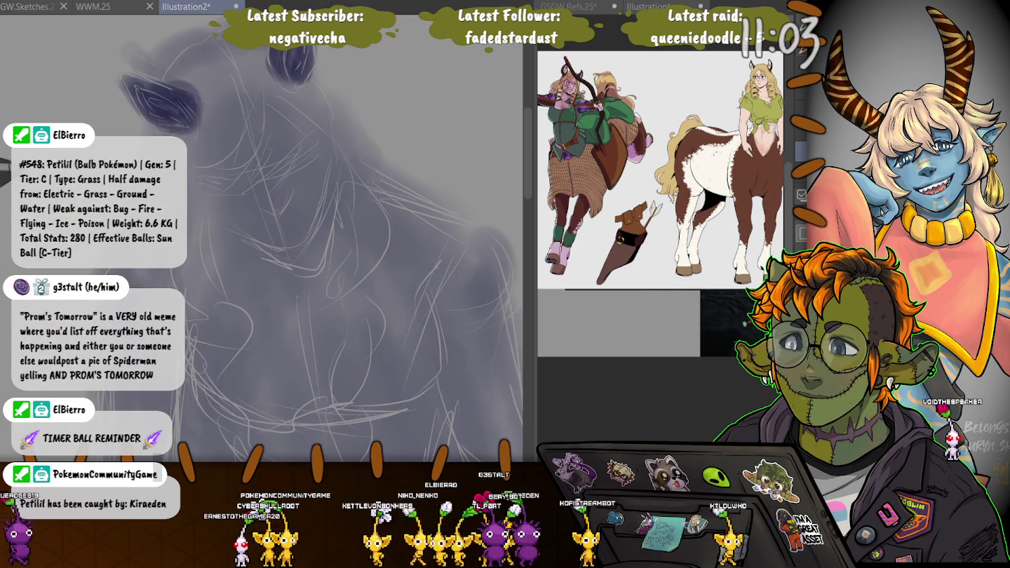
mouse_move(298, 238)
left_mouse_down()
mouse_move(213, 199)
mouse_move(219, 110)
left_mouse_up()
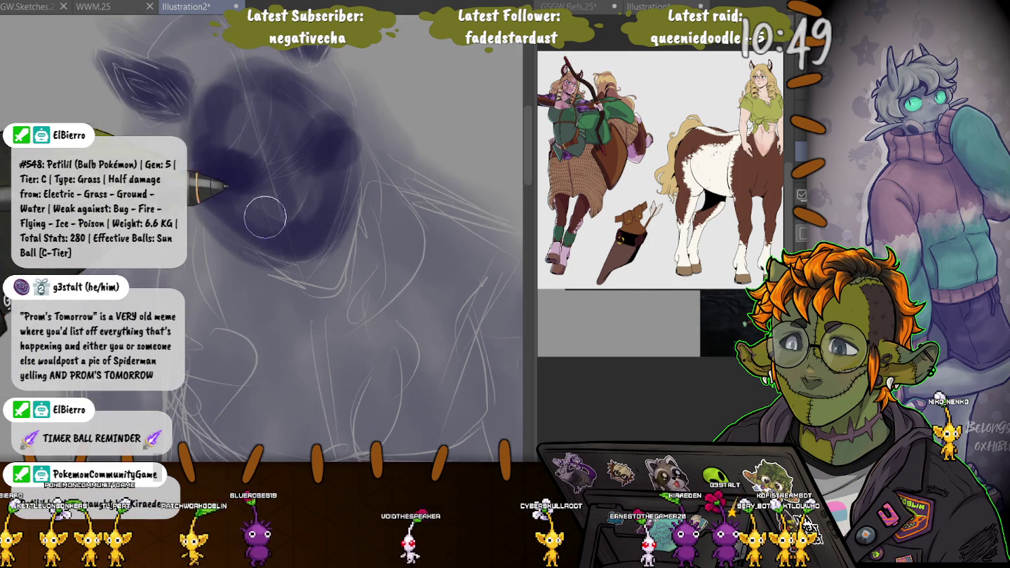
scroll(198, 191, "up", 3)
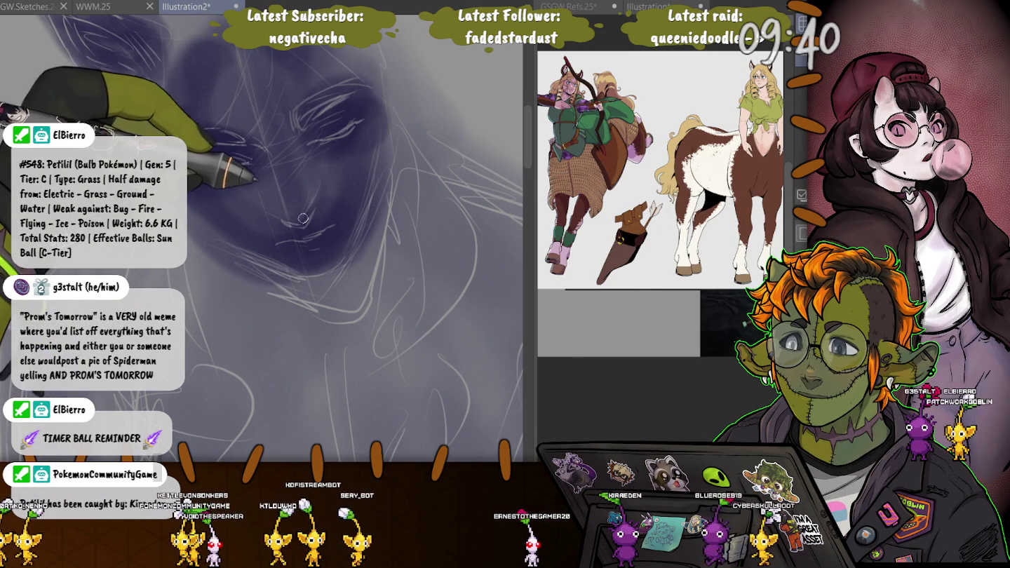
With an enlarged brush, paint darker purple shadow beside the face, then shrink the brush and reframe on the head
key("bracketright")
key("bracketright")
key("bracketright")
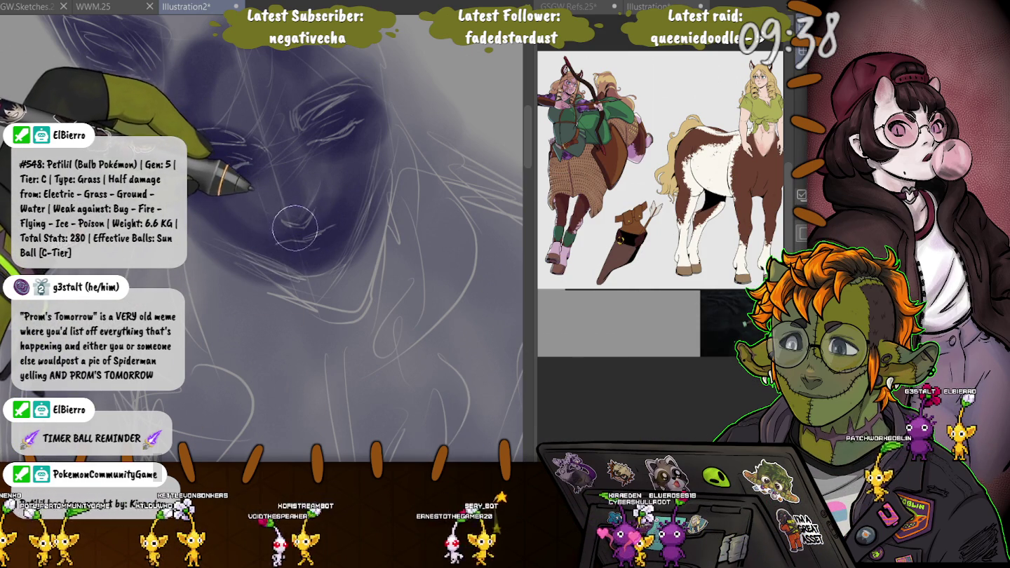
key("bracketright")
key("bracketright")
key("bracketright")
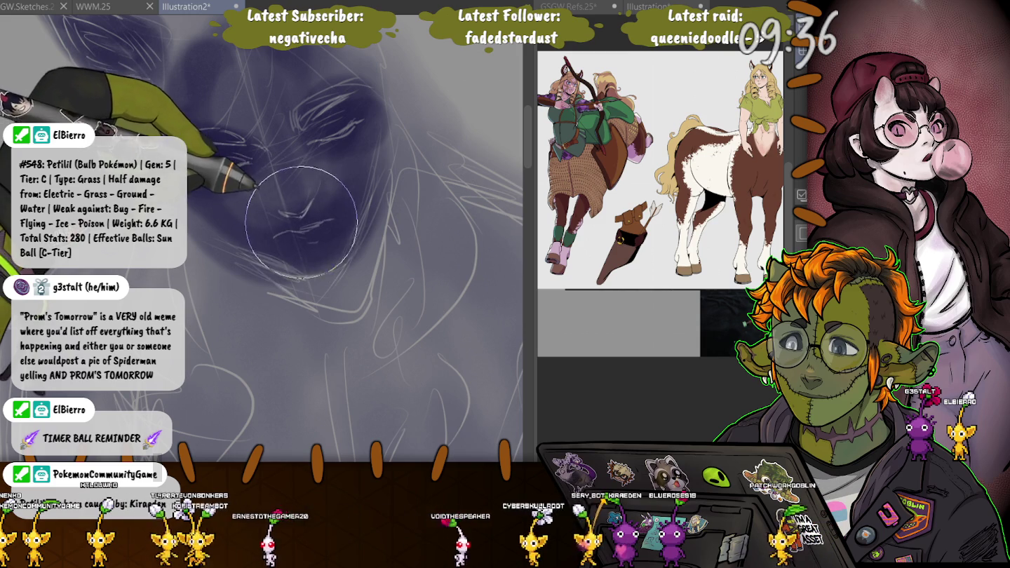
left_click_drag(301, 222, 245, 226)
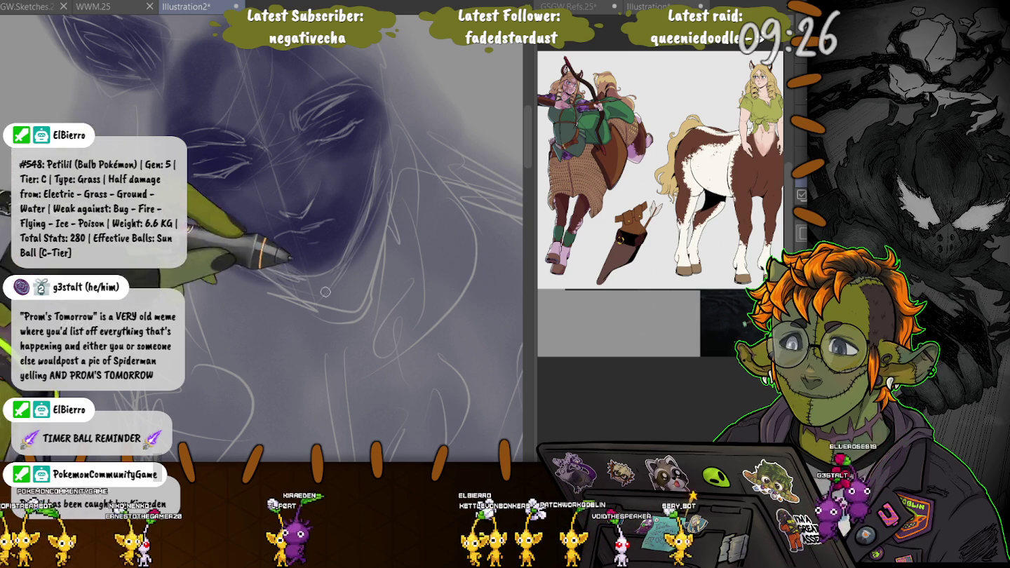
key("bracketleft")
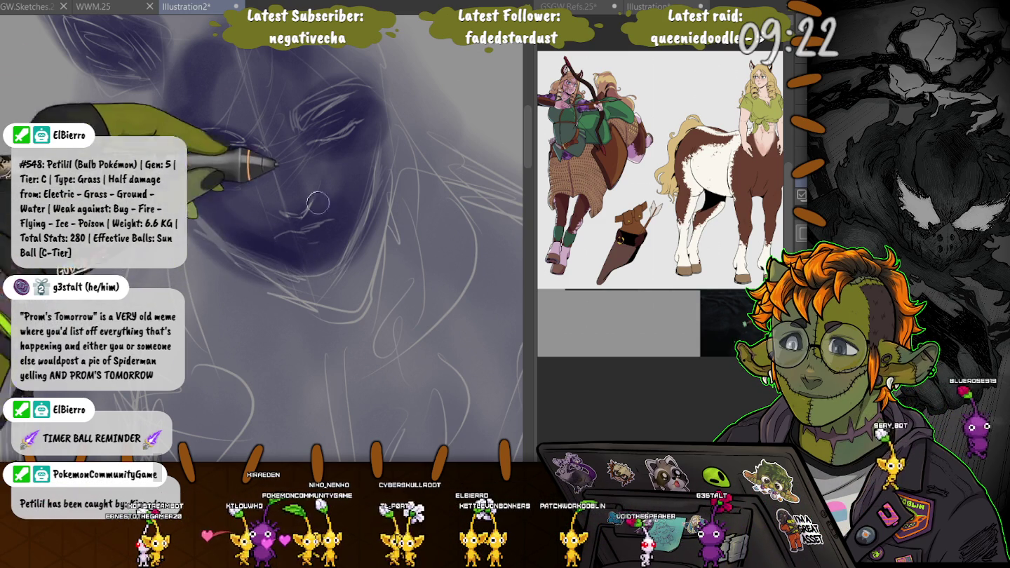
key("bracketleft")
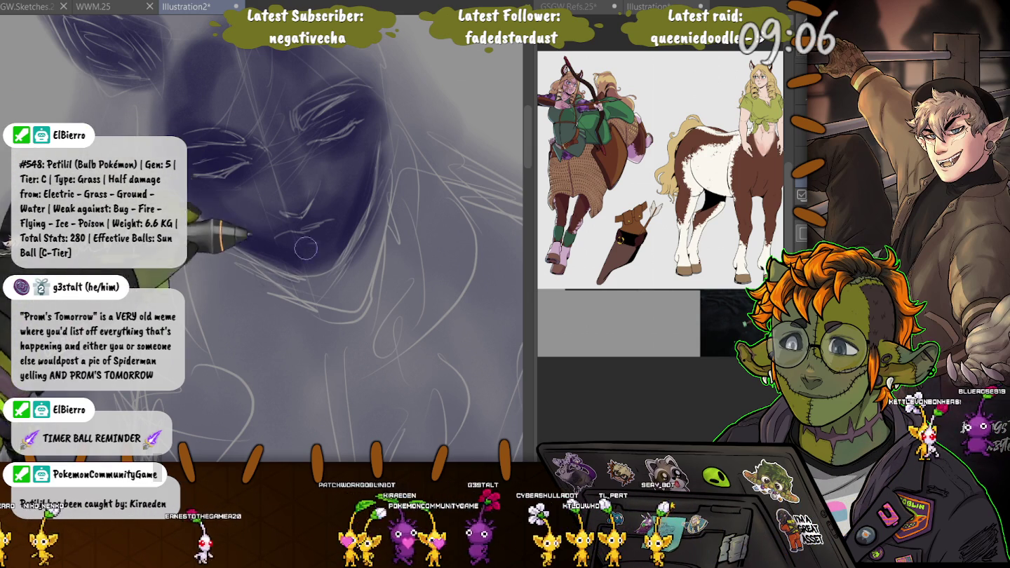
left_click_drag(395, 141, 85, 393)
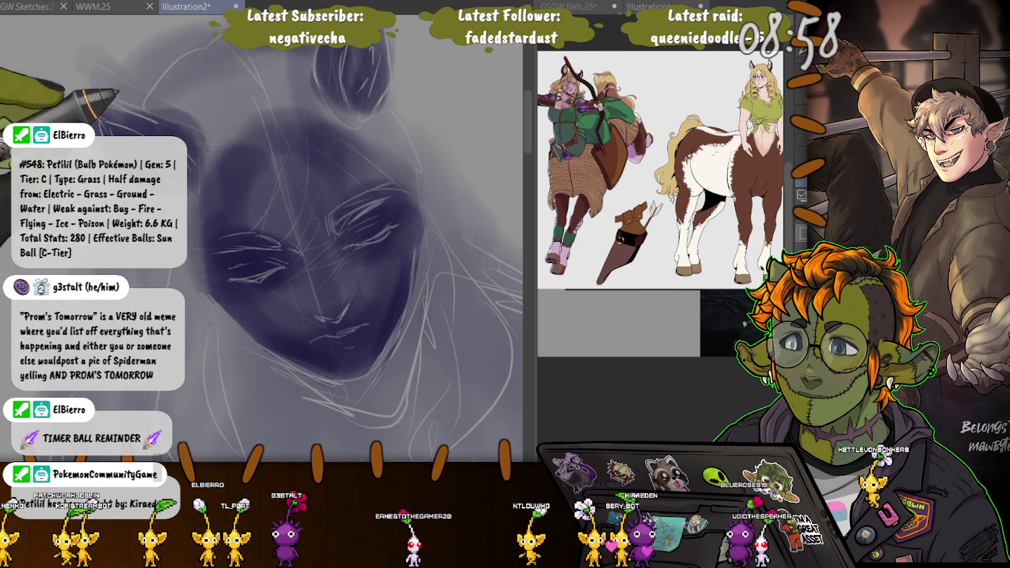
left_click_drag(211, 56, 227, 151)
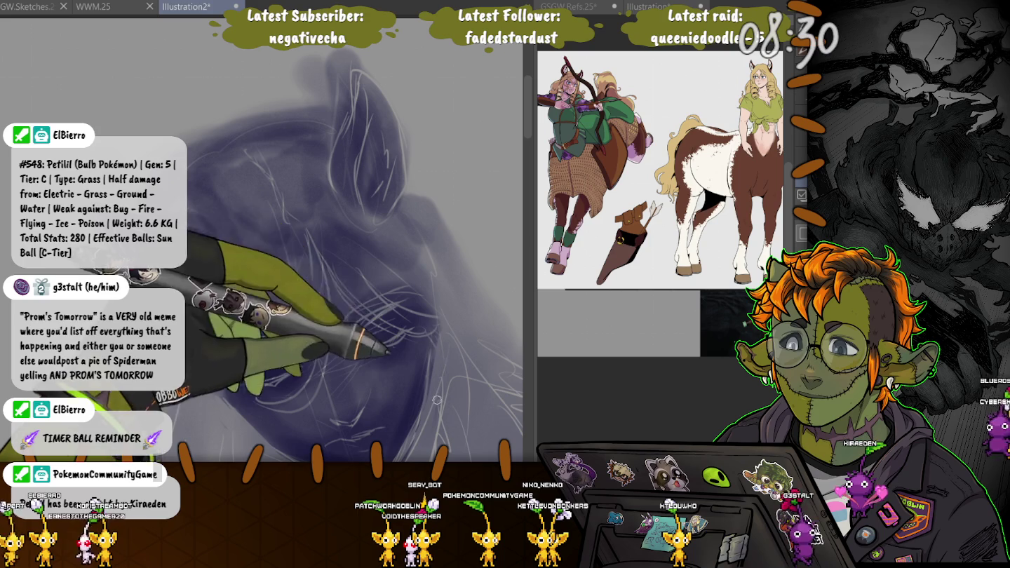
key("ctrl+z")
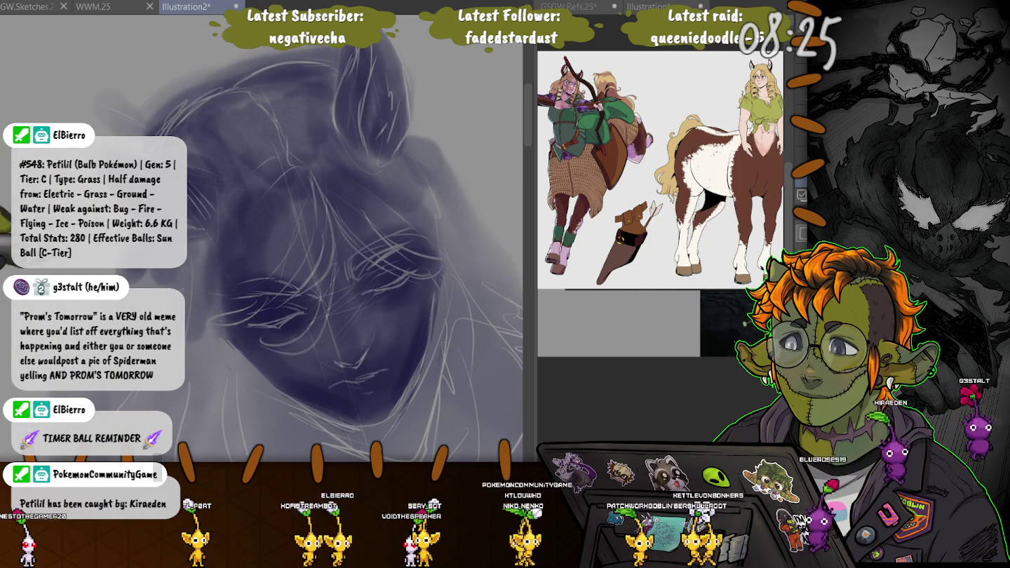
Spread darker shading over the head and deepen the lower face and chin shadows
scroll(307, 60, "up", 2)
scroll(391, 129, "up", 2)
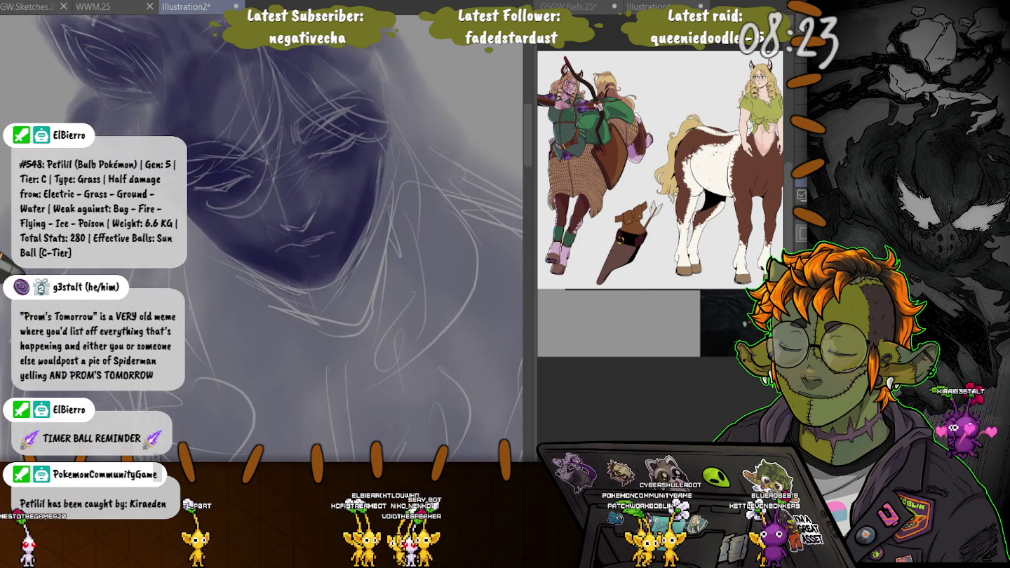
scroll(393, 129, "up", 2)
scroll(357, 272, "up", 2)
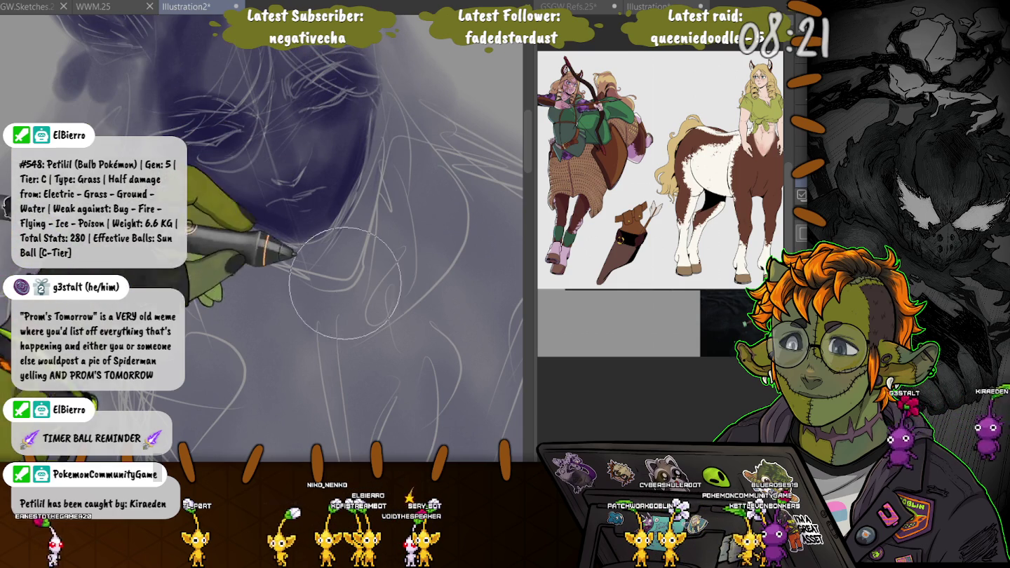
scroll(281, 313, "down", 2)
scroll(282, 314, "down", 2)
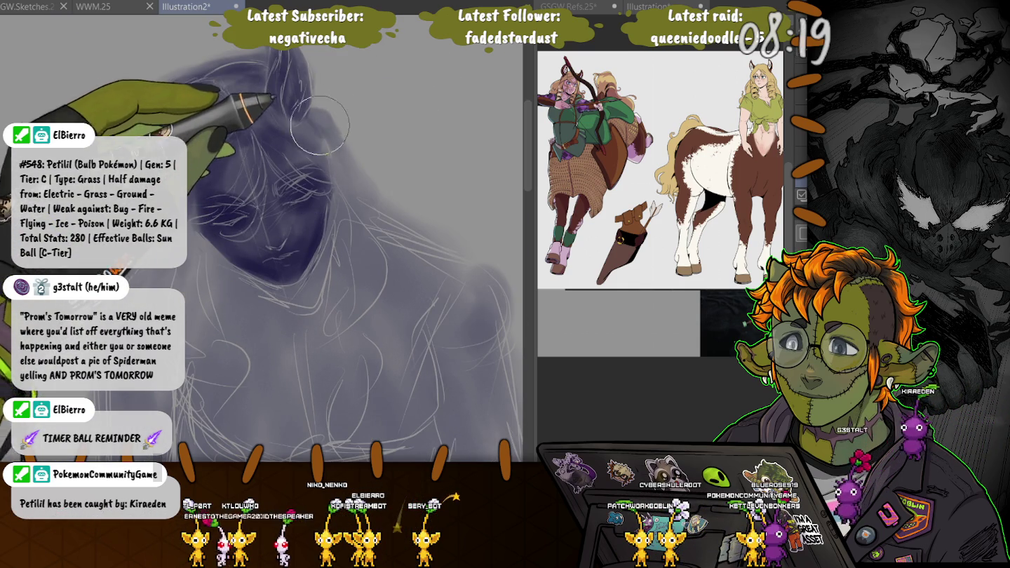
mouse_move(315, 111)
left_mouse_down()
mouse_move(366, 197)
mouse_move(355, 334)
left_mouse_up()
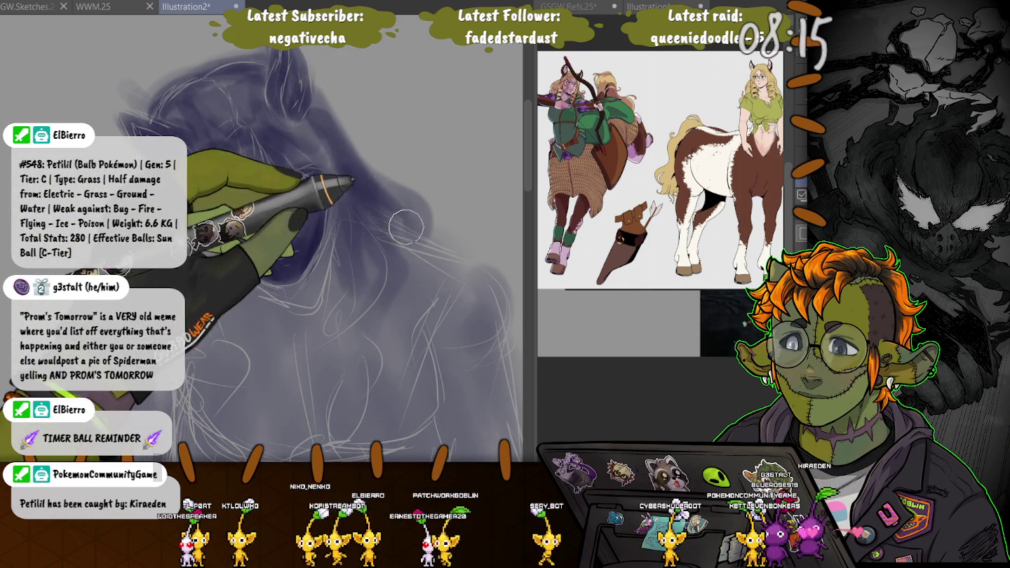
left_click_drag(308, 224, 259, 281)
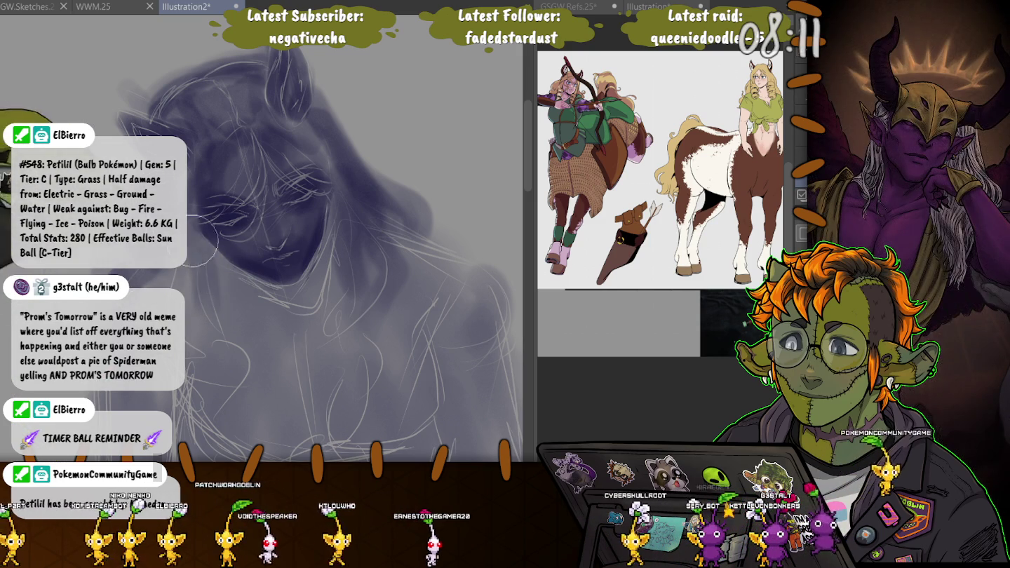
left_click_drag(245, 349, 295, 308)
mouse_move(349, 231)
left_mouse_down()
mouse_move(381, 259)
mouse_move(267, 322)
left_mouse_up()
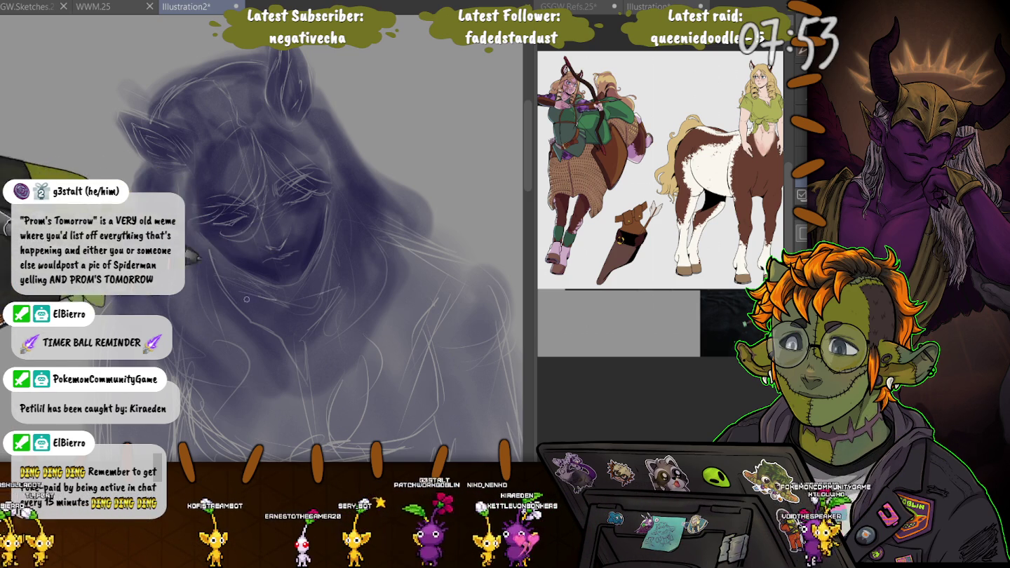
Switch to a much larger brush and lay broad dark shadow across the lower body
key("bracketright")
key("bracketright")
key("bracketright")
left_click_drag(338, 429, 161, 400)
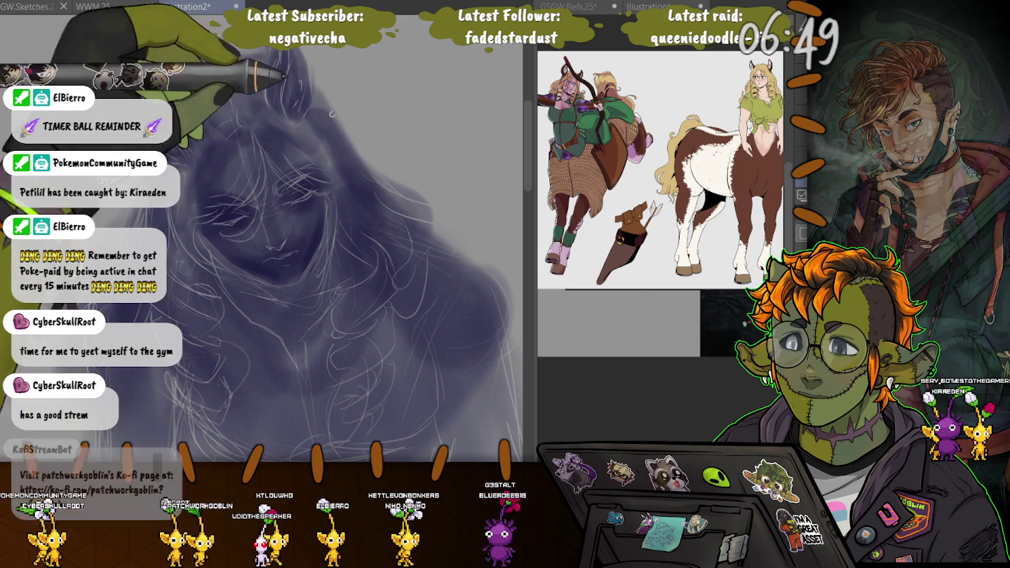
scroll(358, 175, "up", 5)
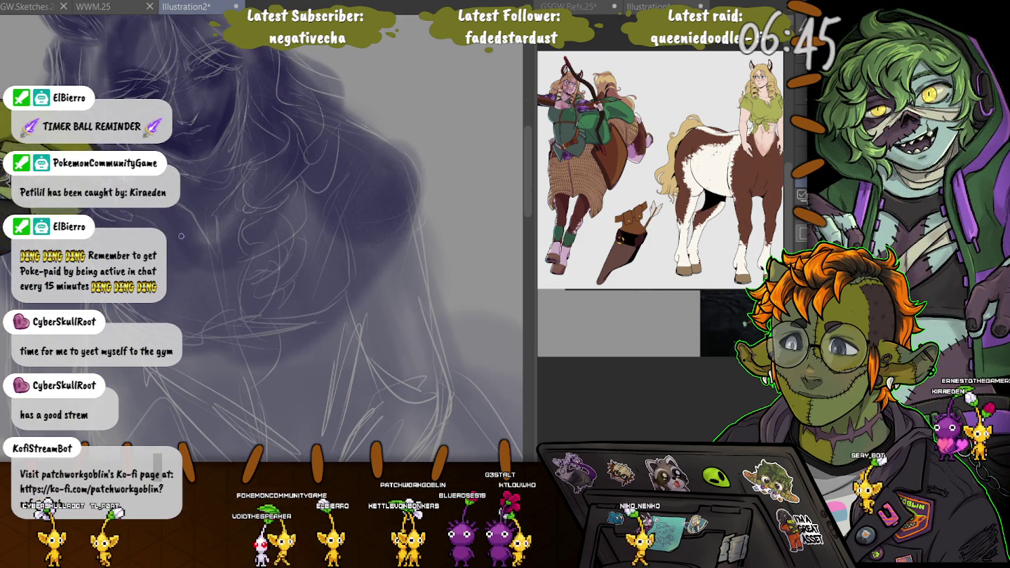
Add soft blue-violet shading to the lower figure and rework the torso shading
scroll(426, 328, "down", 5)
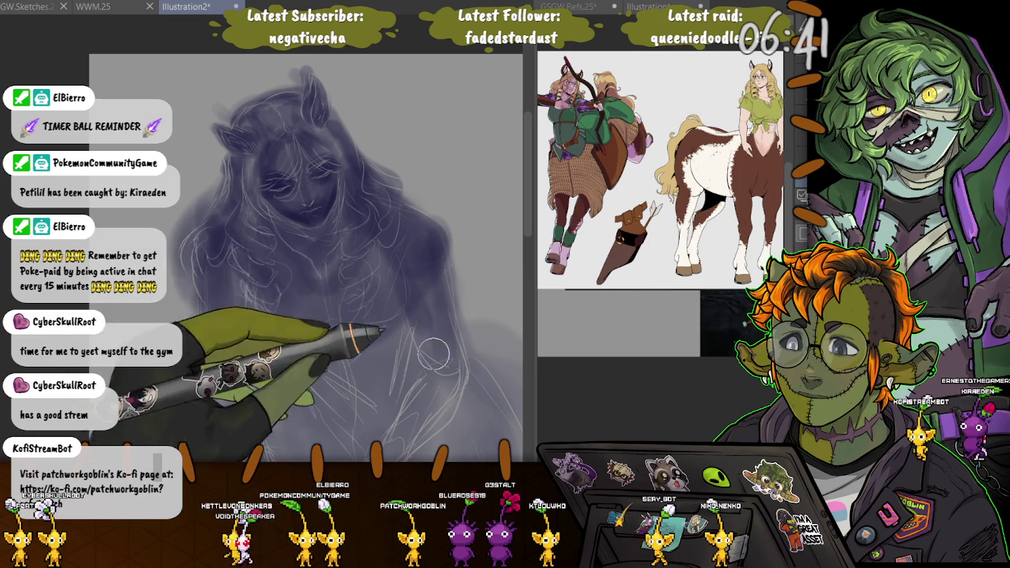
left_click_drag(396, 351, 294, 394)
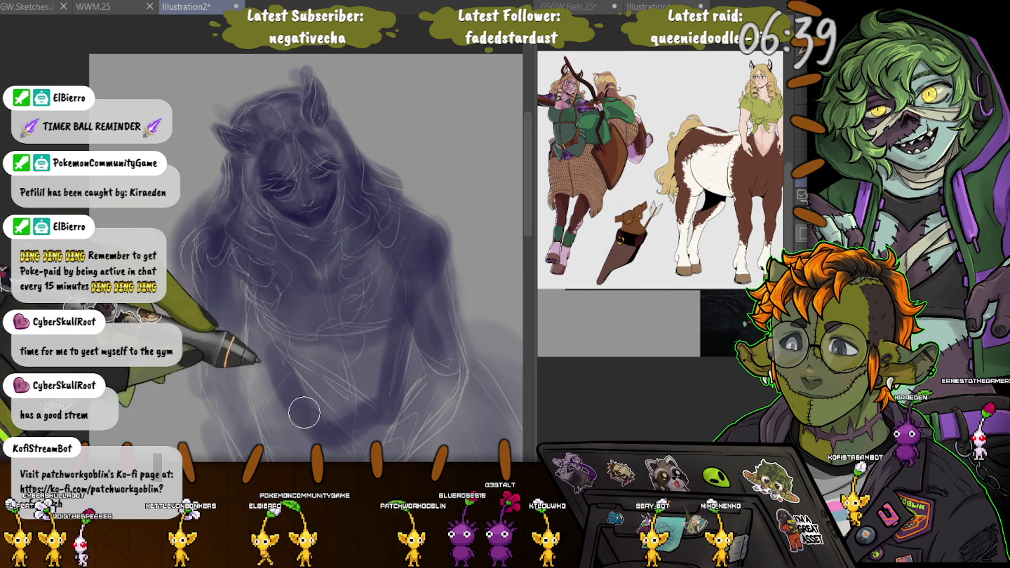
left_click_drag(290, 345, 288, 383)
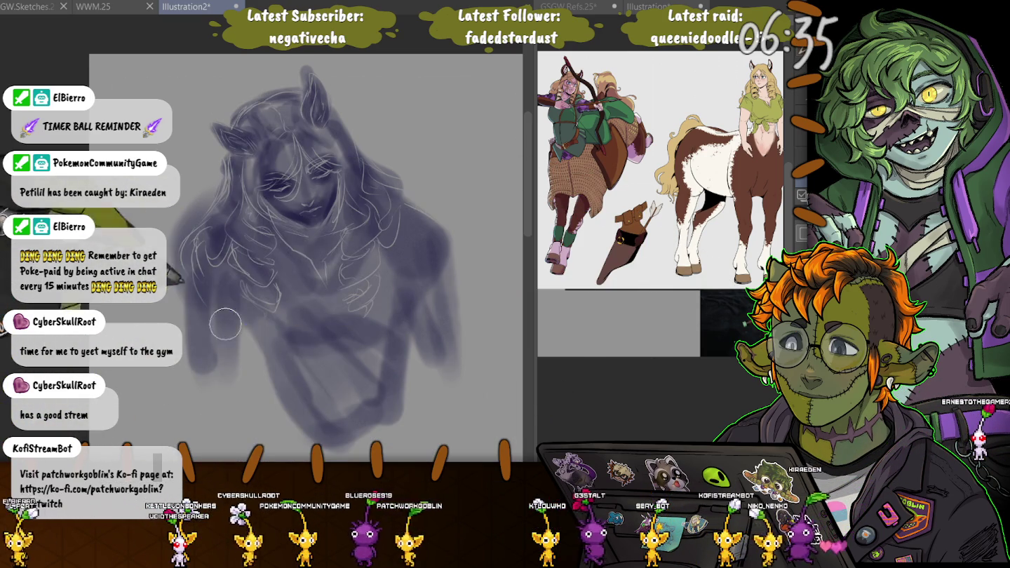
left_click_drag(199, 277, 202, 294)
Reframe the view on the archer's upper body and save the illustration
mouse_move(426, 194)
left_mouse_down()
mouse_move(397, 167)
mouse_move(402, 291)
mouse_move(437, 314)
mouse_move(367, 417)
left_mouse_up()
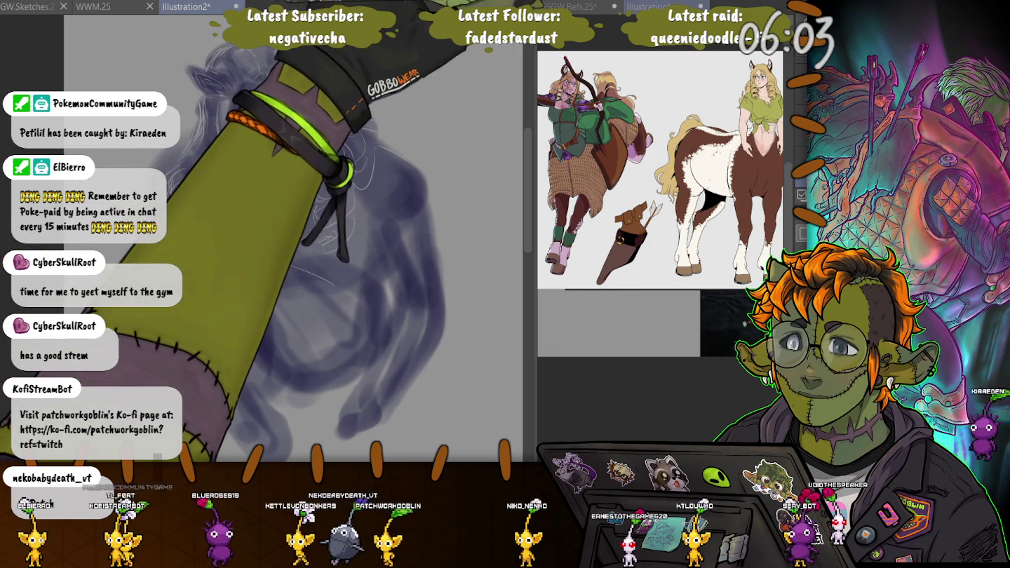
scroll(548, 131, "up", 2)
scroll(548, 131, "up", 3)
scroll(547, 131, "down", 2)
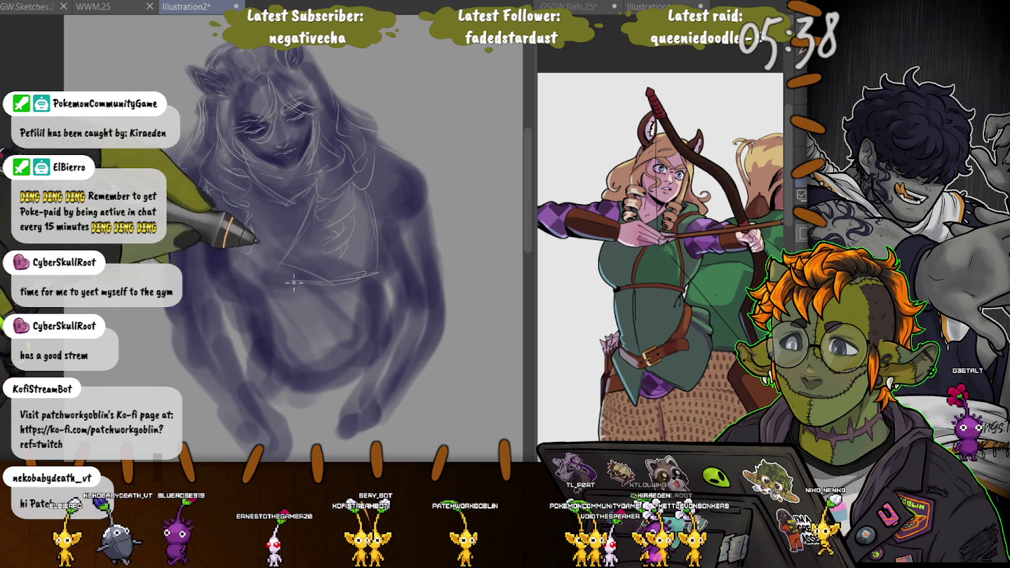
key("ctrl+s")
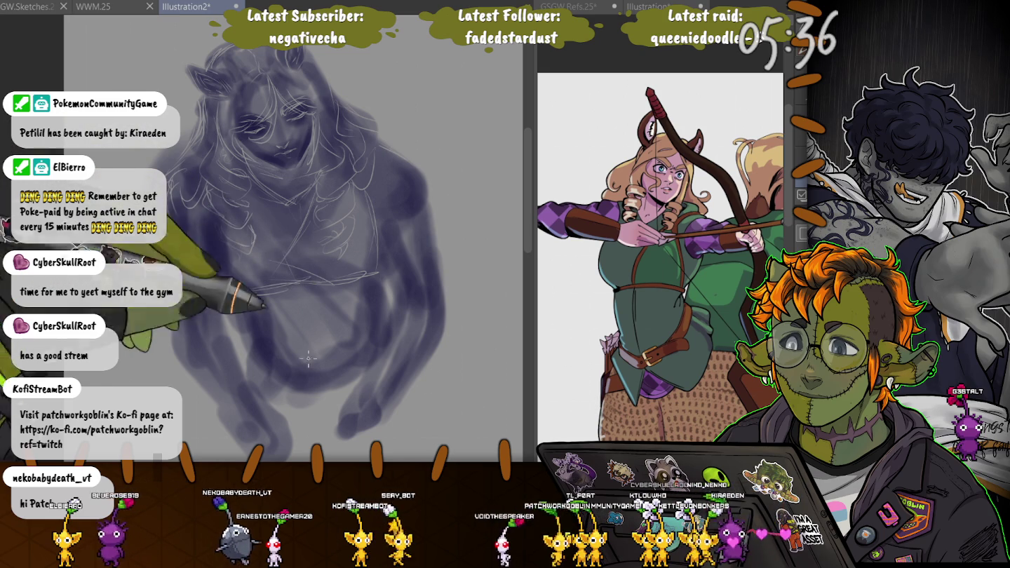
Add a small dark touch to the painting and nudge the view of the figure slightly
left_click(287, 218)
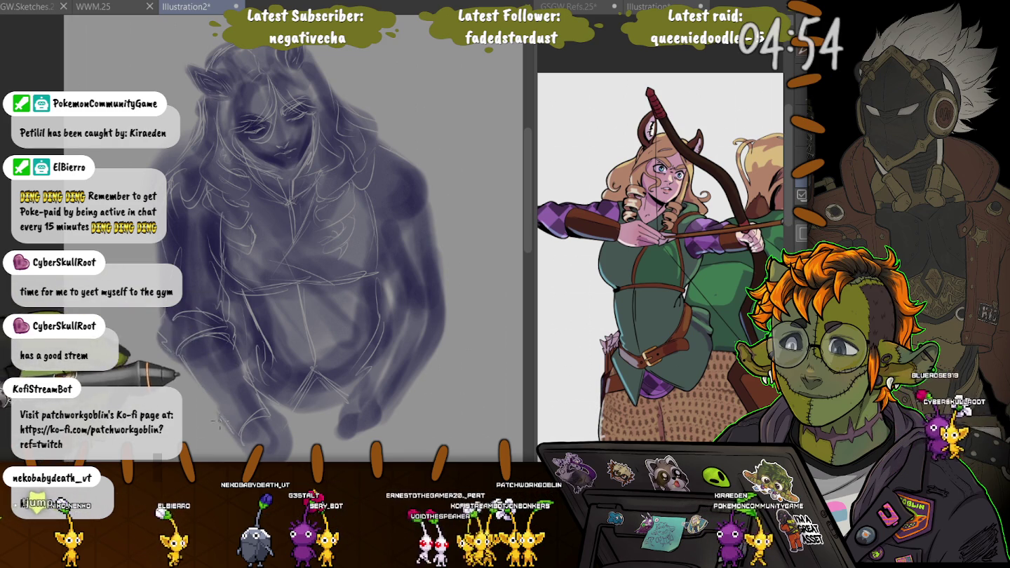
left_click_drag(217, 421, 211, 403)
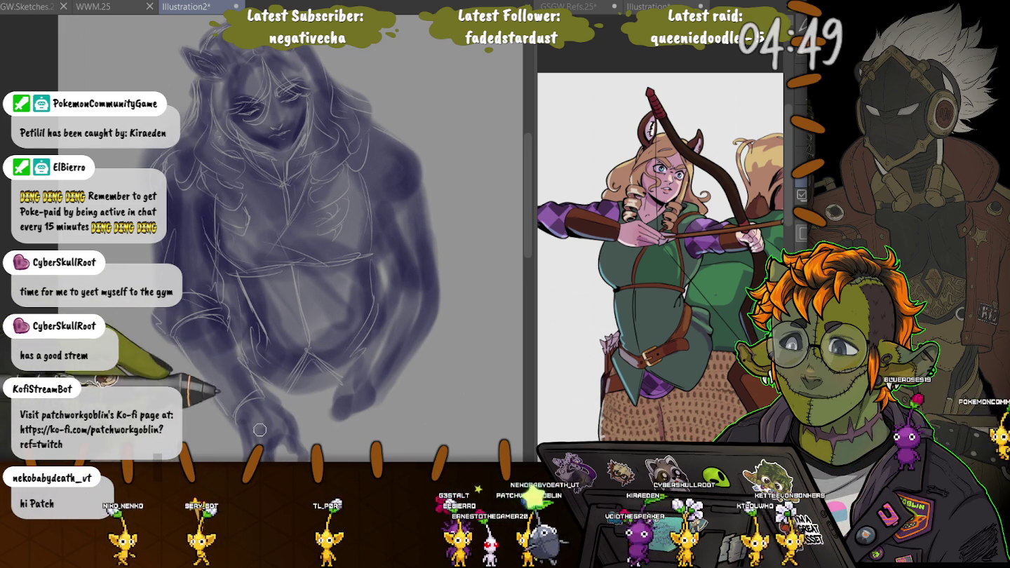
Darken the shading around the upper figure and chest, and add a dark stroke lower down
scroll(268, 353, "up", 1)
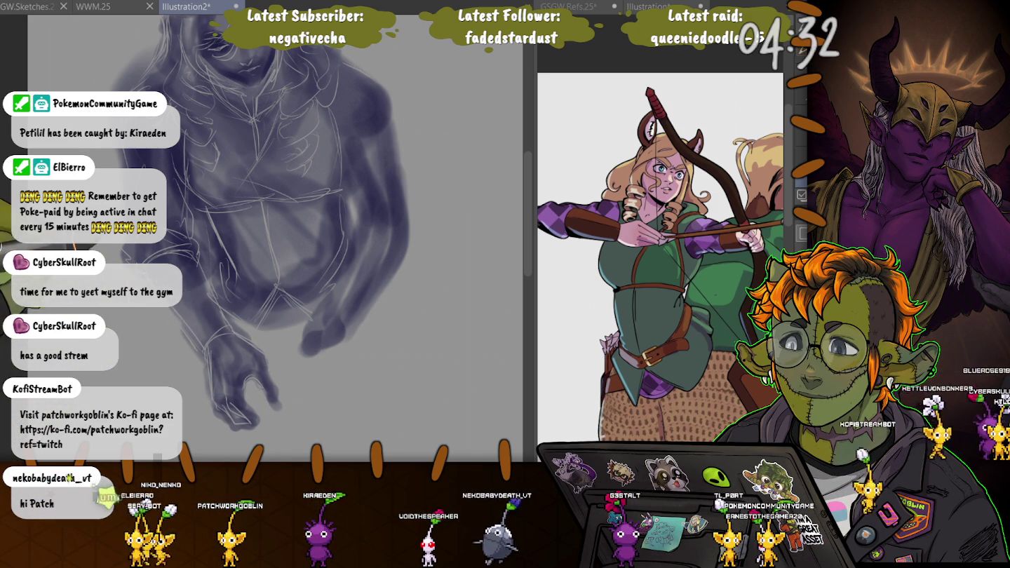
left_click_drag(357, 161, 372, 284)
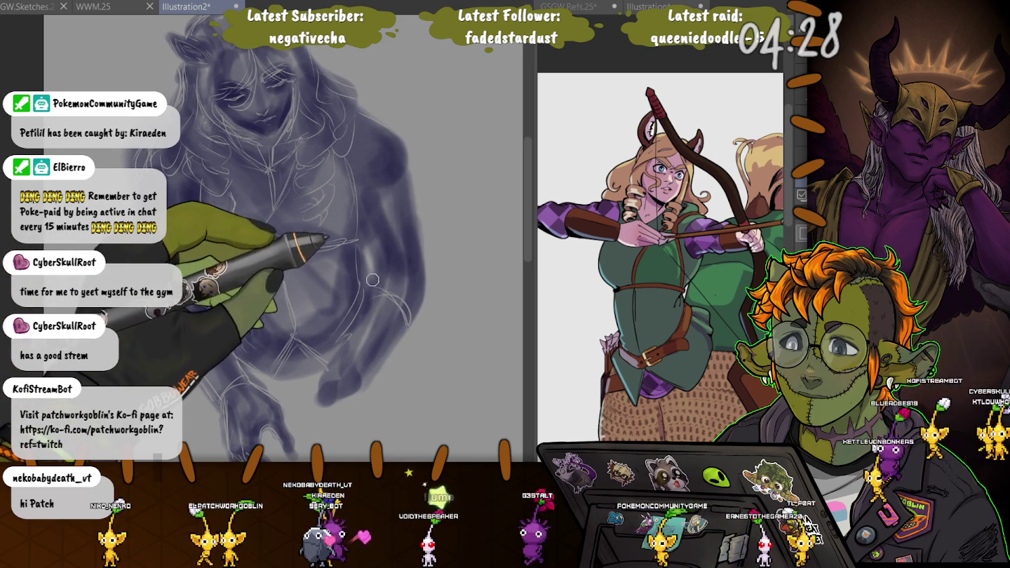
left_click_drag(387, 259, 389, 155)
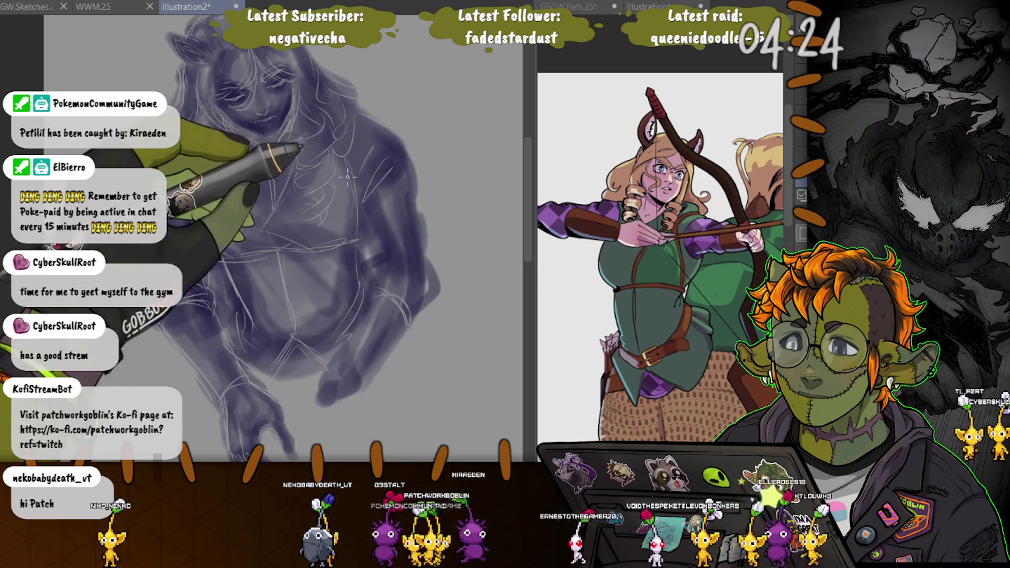
left_click_drag(351, 167, 274, 217)
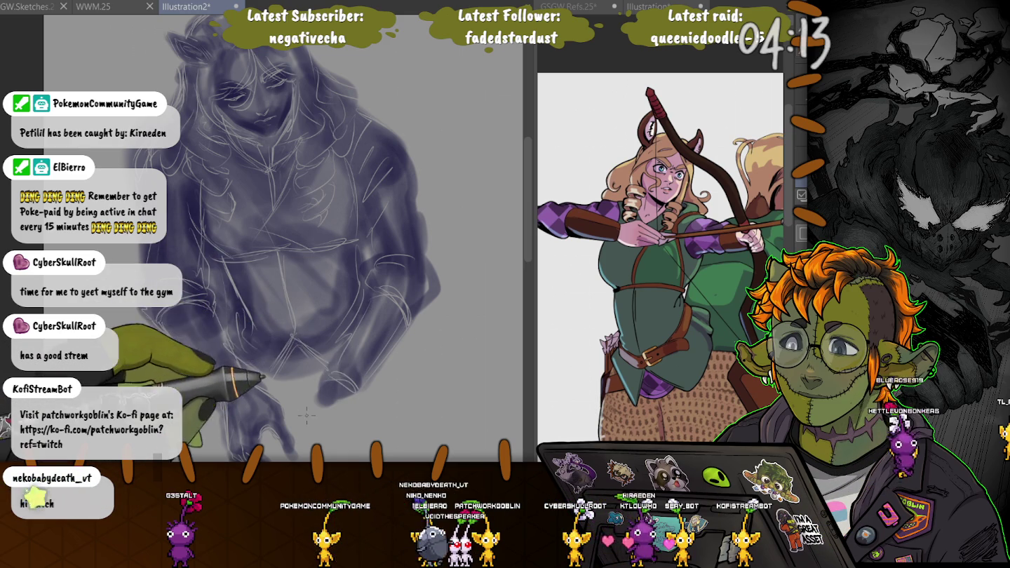
left_click_drag(308, 407, 308, 426)
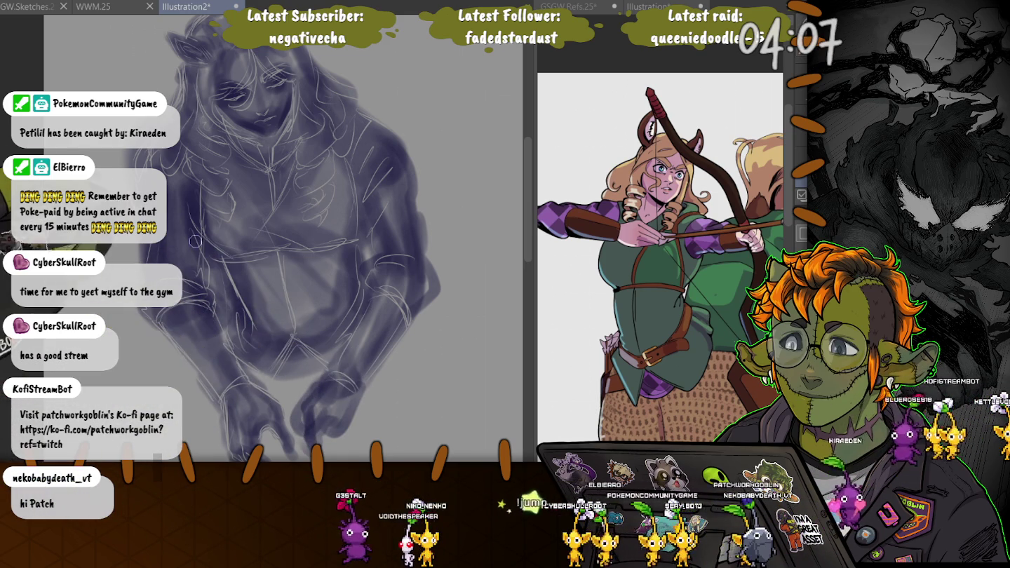
Zoom out until the whole shaded figure fits on screen
scroll(294, 393, "down", 2)
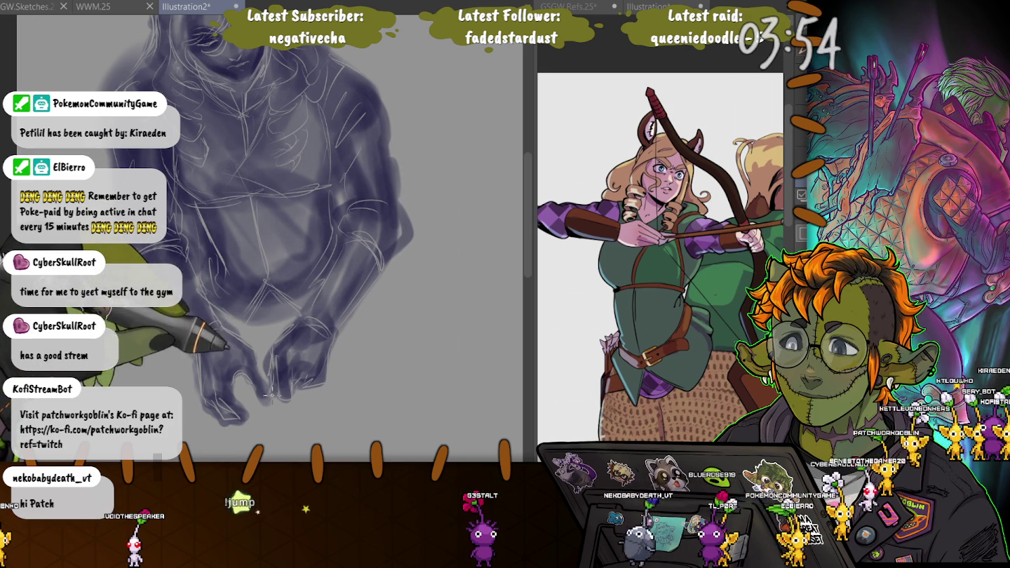
scroll(171, 437, "down", 1)
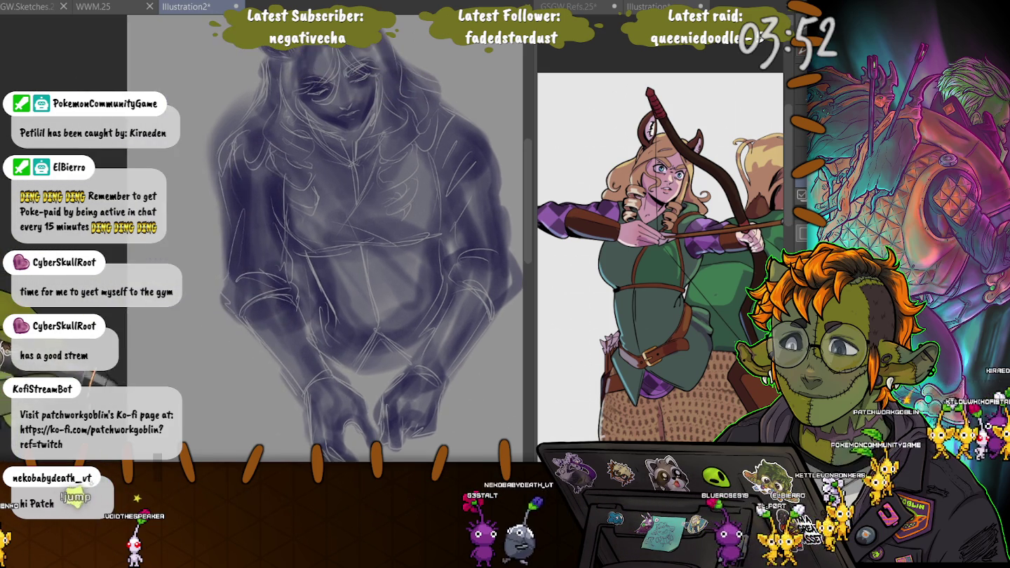
scroll(171, 436, "down", 1)
scroll(171, 437, "down", 1)
scroll(172, 437, "down", 2)
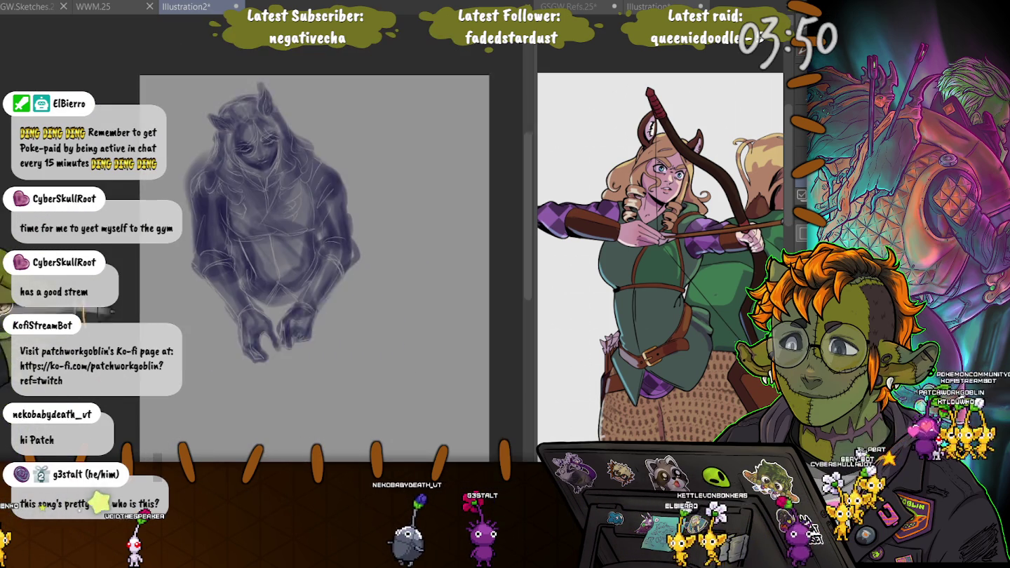
scroll(170, 436, "down", 1)
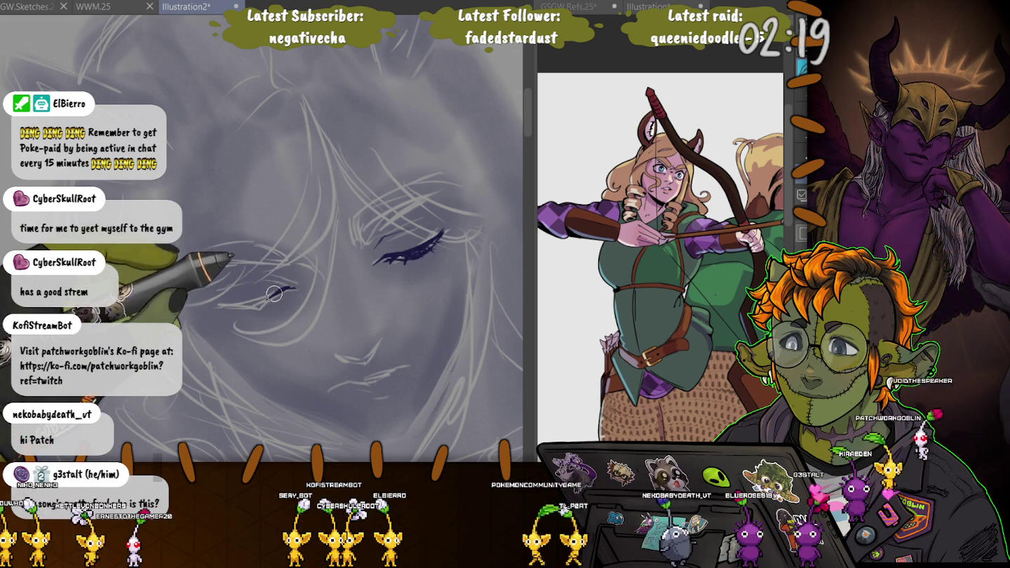
Extend the dark blue closed-eye lash line across the other eye
left_click_drag(230, 307, 276, 295)
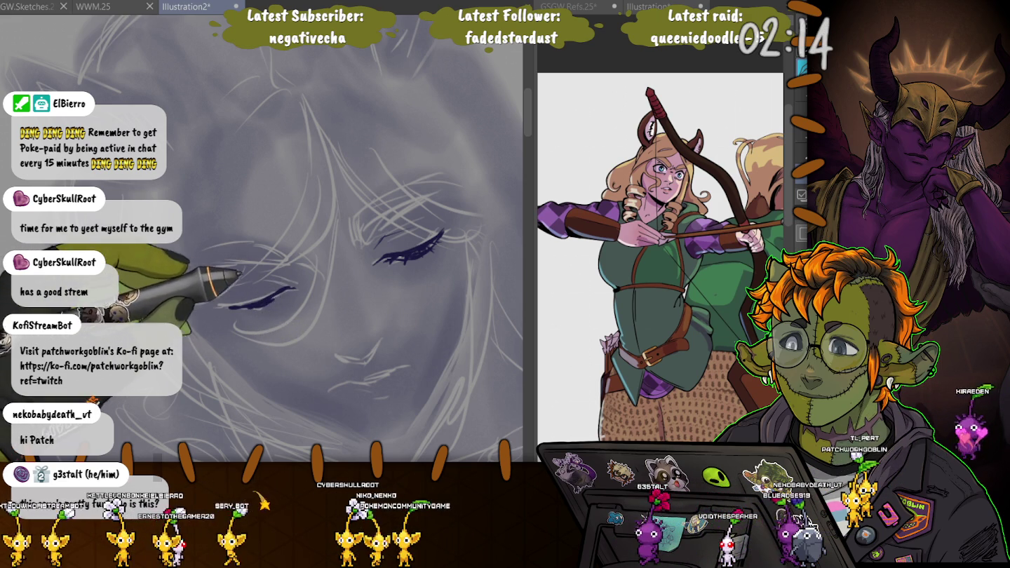
Thicken and darken the lash strokes on both eyes, then undo them to start over
left_click_drag(287, 295, 275, 303)
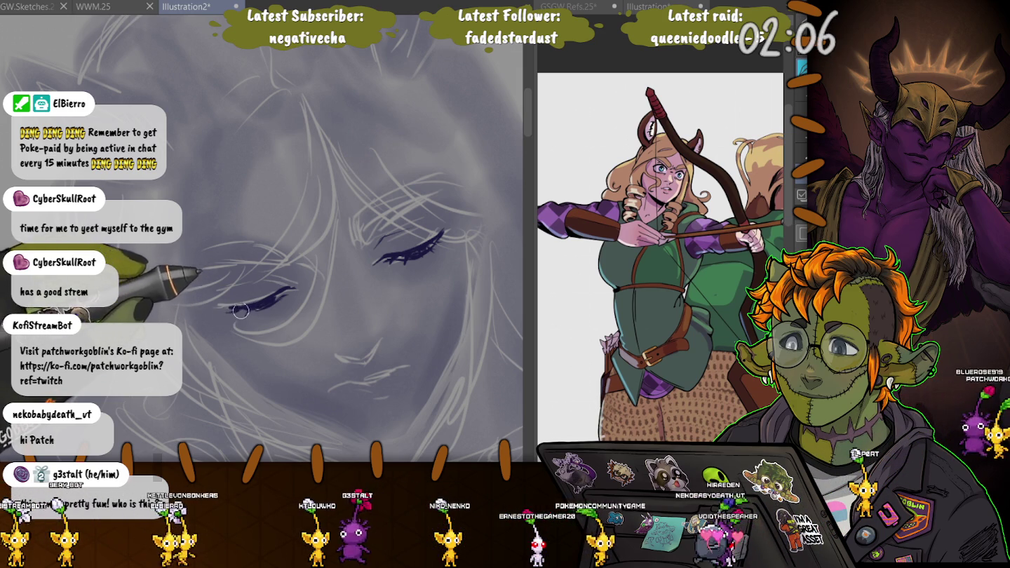
left_click_drag(240, 310, 288, 298)
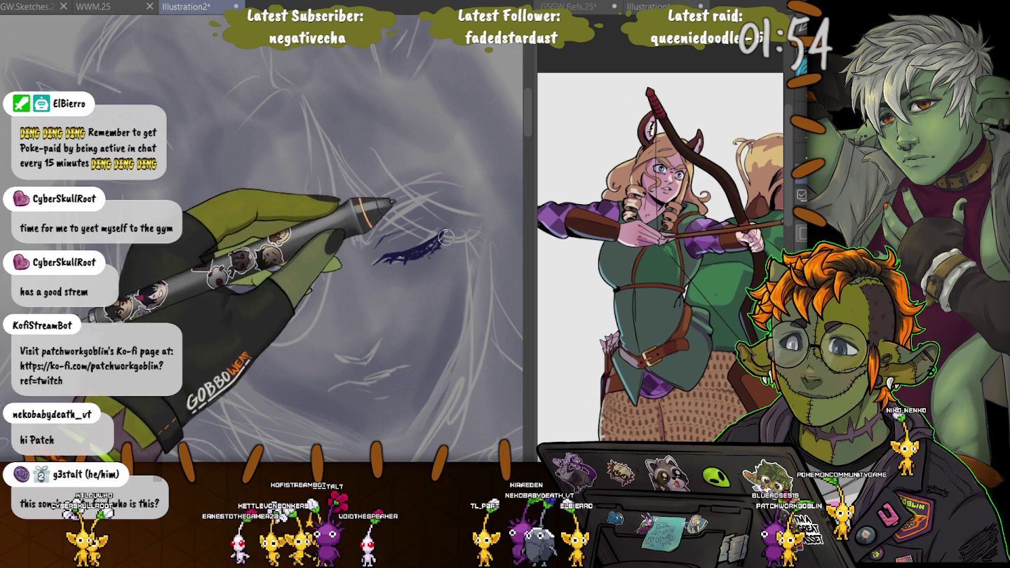
left_click_drag(435, 238, 383, 262)
left_click_drag(294, 286, 218, 308)
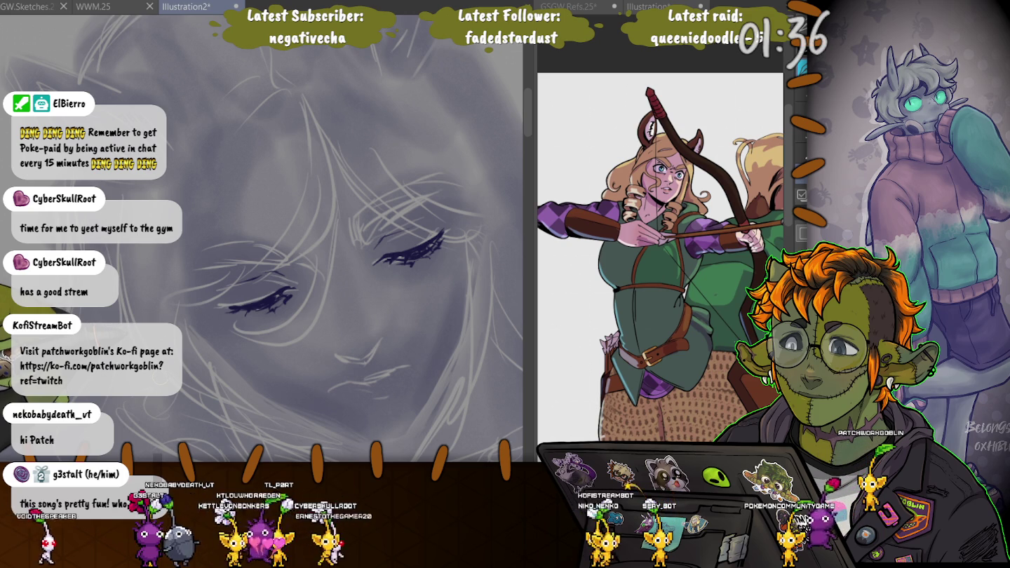
key("ctrl+z")
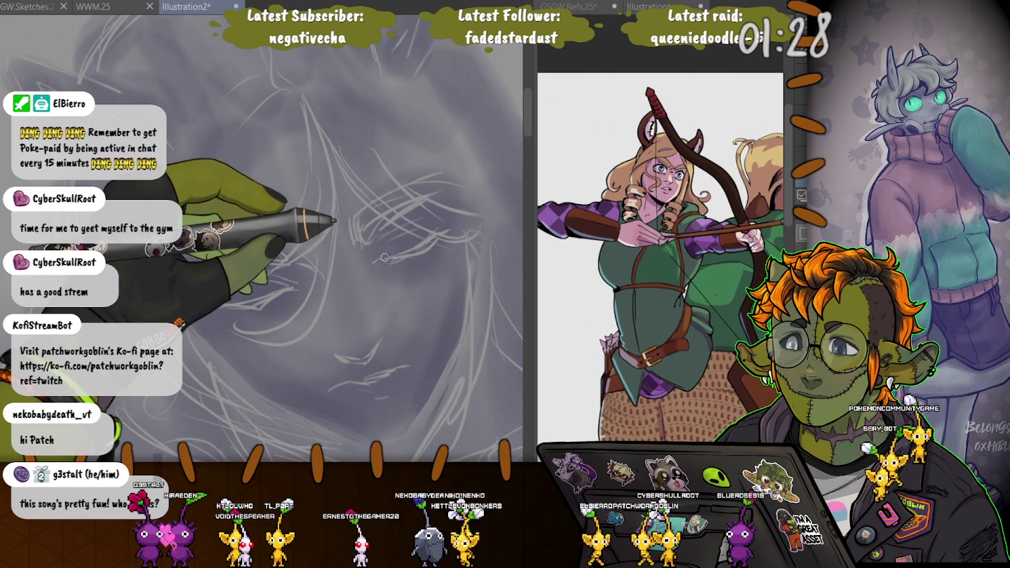
Redraw the right eye's lash line thicker, then redraw the left eye's lash to match
left_click_drag(376, 262, 457, 229)
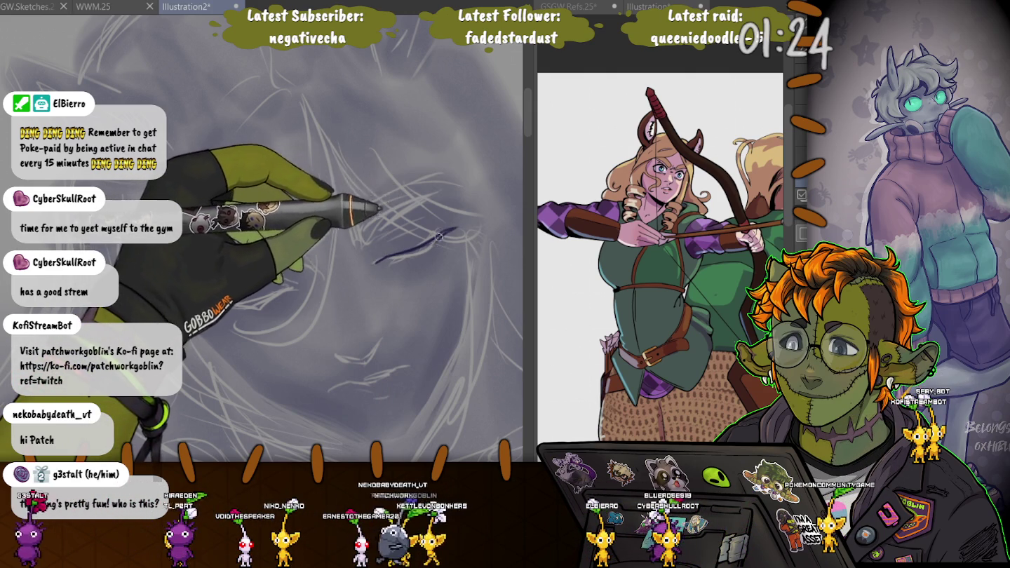
left_click_drag(432, 244, 419, 248)
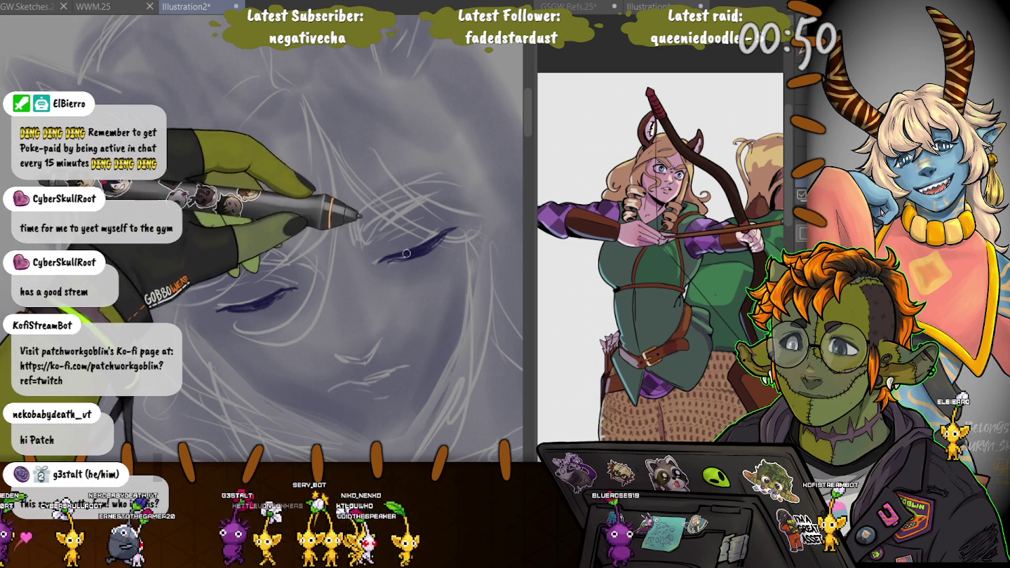
left_click_drag(221, 307, 295, 289)
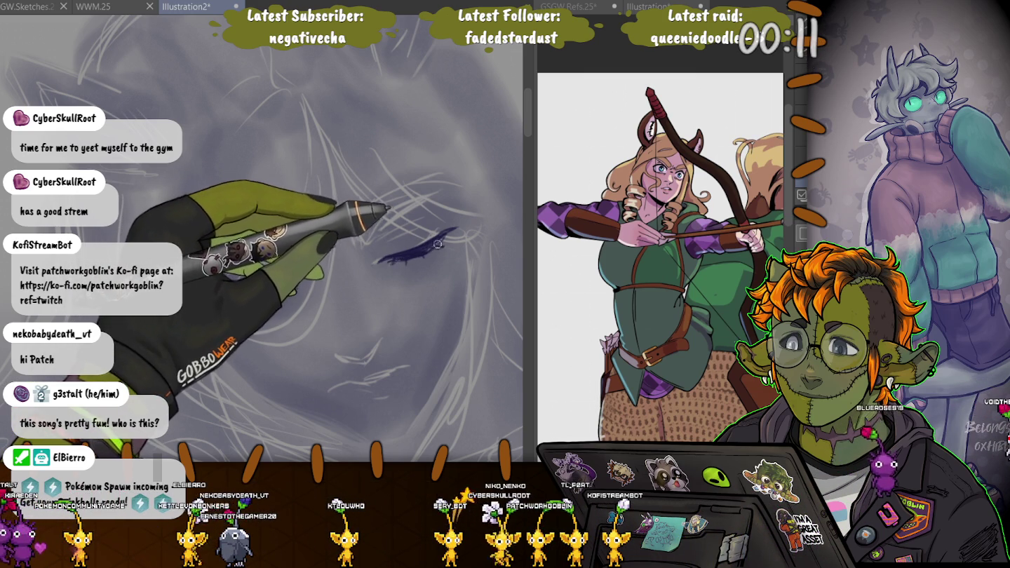
left_click_drag(218, 307, 272, 295)
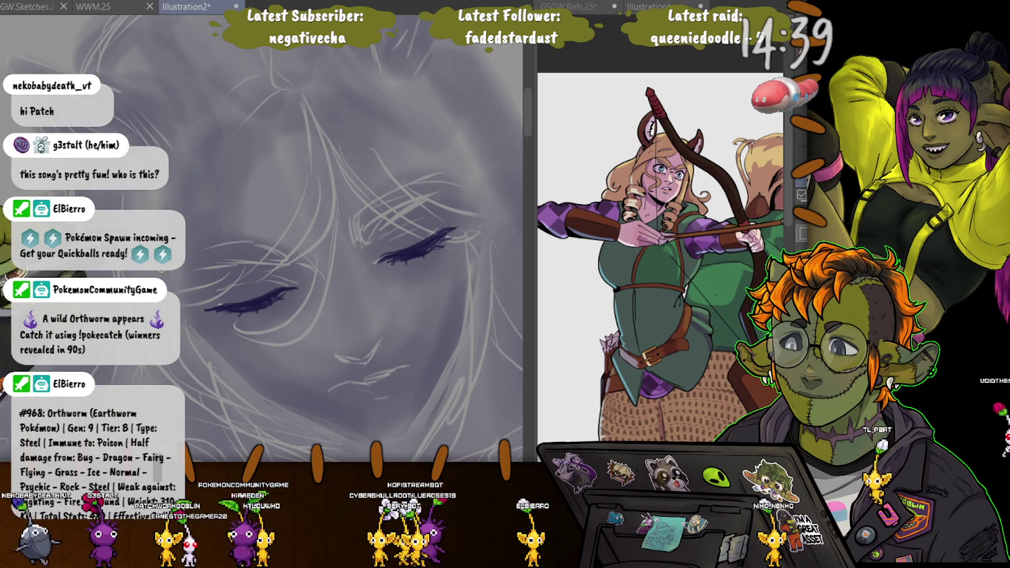
Tilt the view, transform the lassoed right and left eyes to even them out, then reset the rotation
left_click_drag(380, 258, 364, 329)
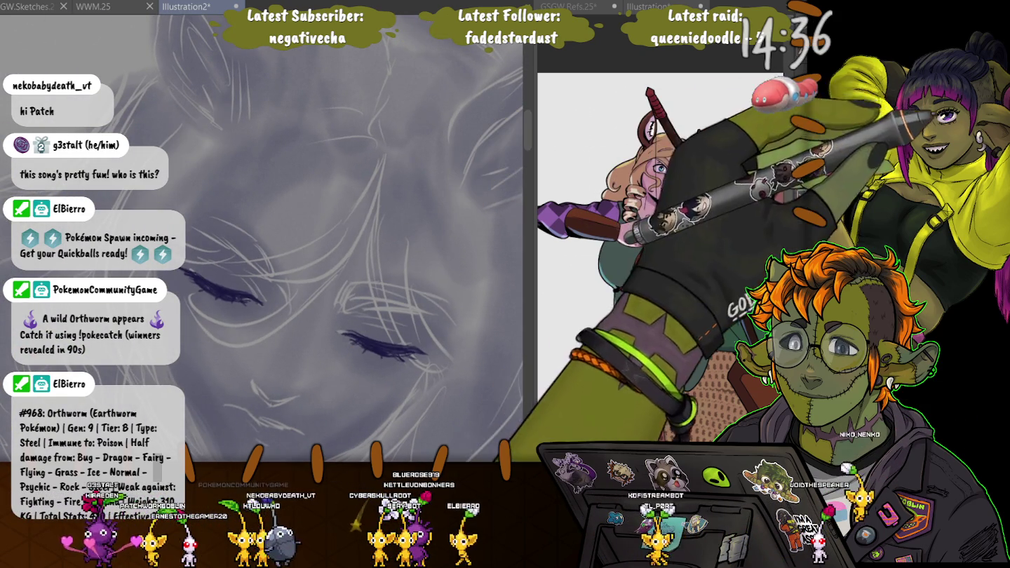
left_click_drag(316, 315, 330, 364)
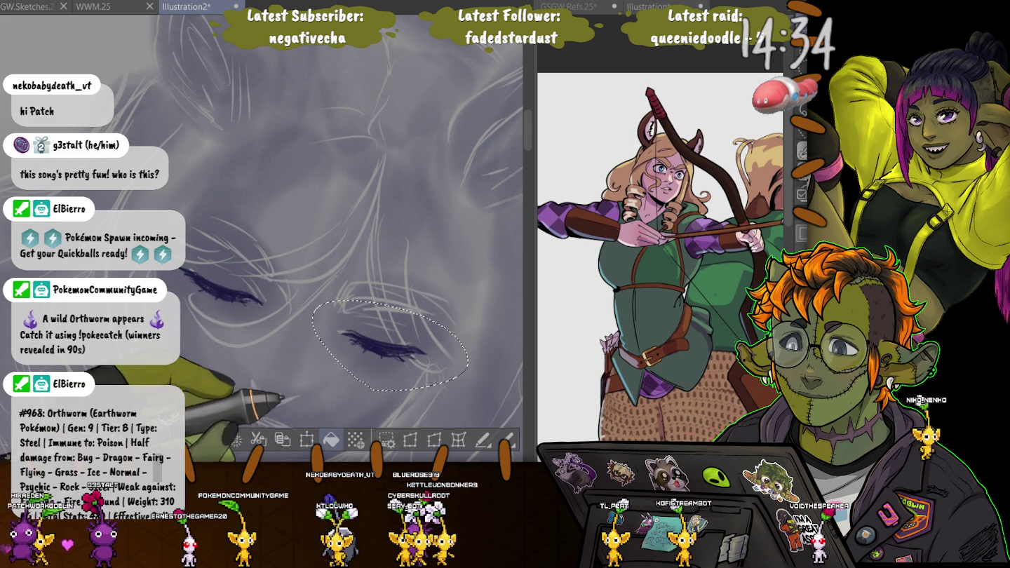
key("ctrl+t")
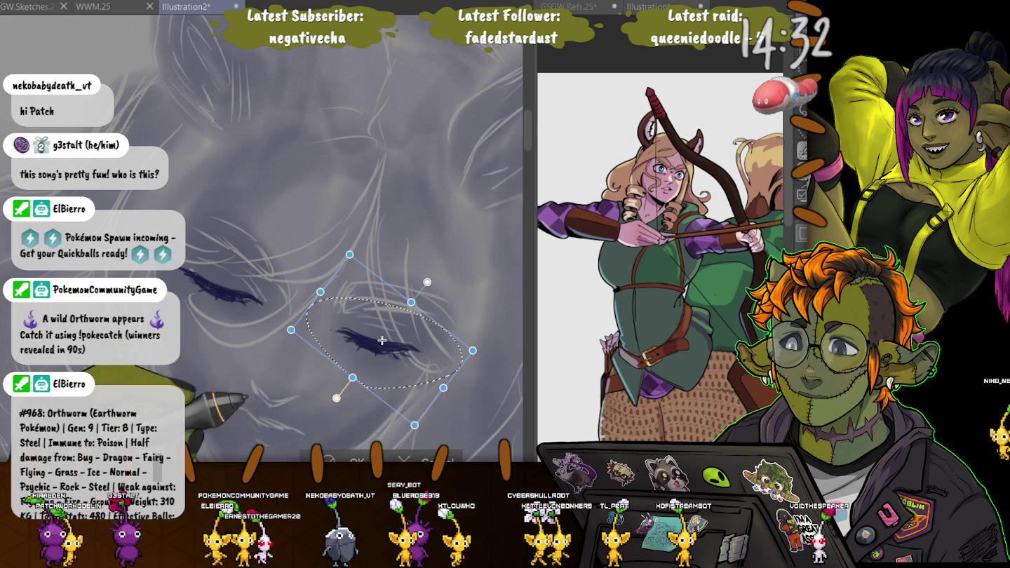
key("Return")
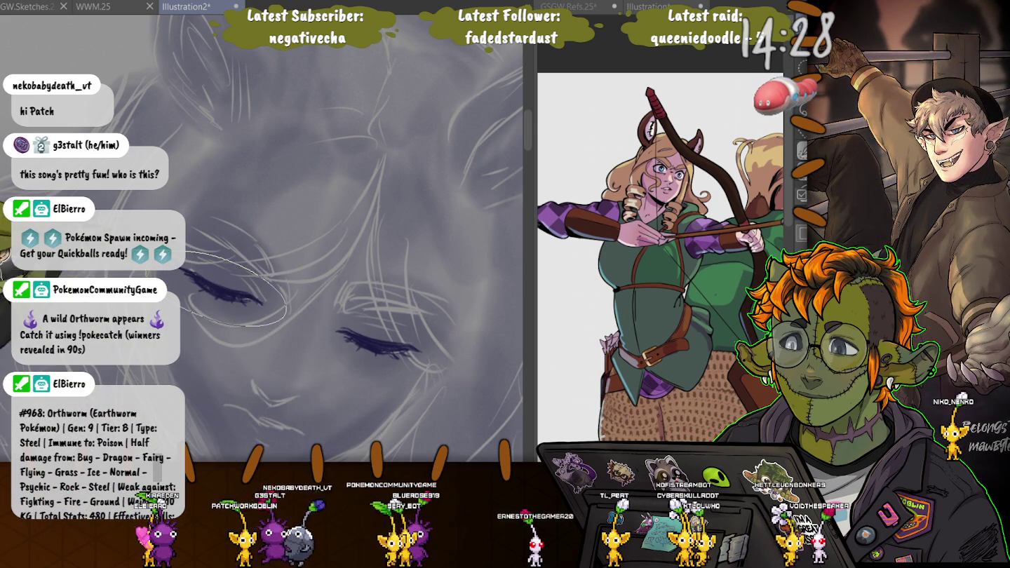
left_click_drag(180, 310, 165, 287)
key("ctrl+t")
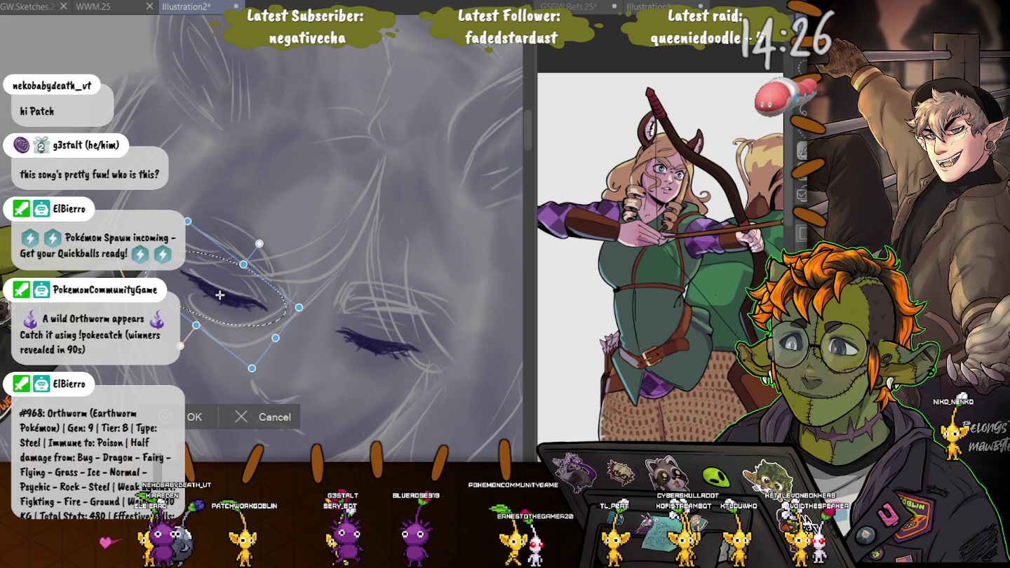
key("Return")
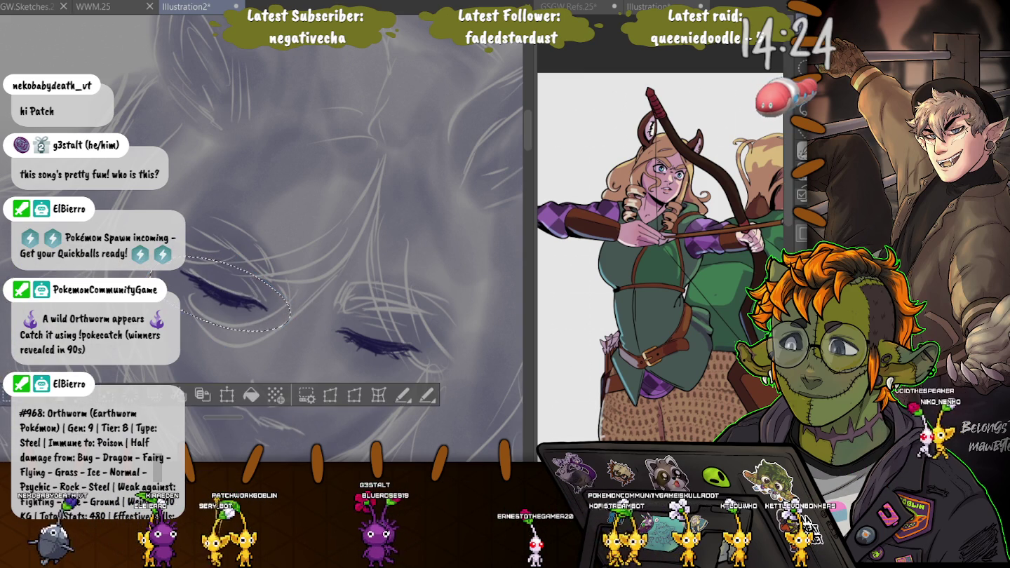
key("-")
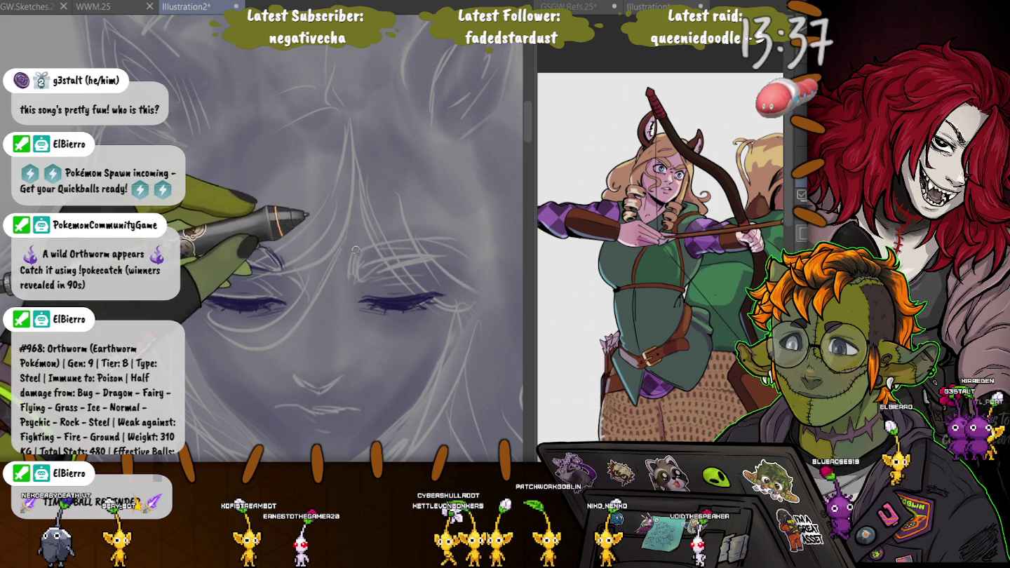
Ink the right eyebrow in three brush strokes, then lasso-select the left eyebrow to adjust it
left_click_drag(355, 269, 449, 241)
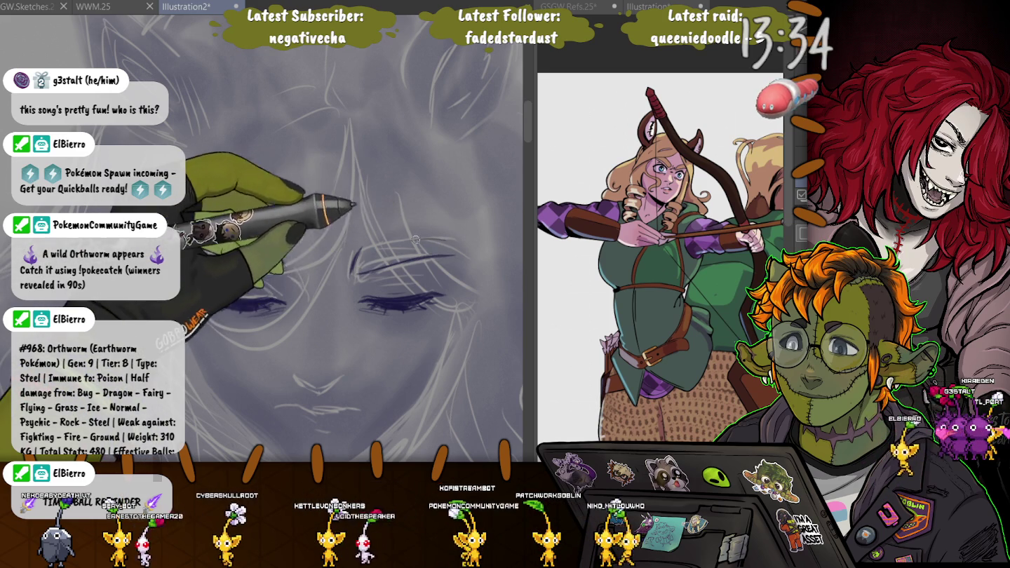
left_click_drag(362, 247, 449, 236)
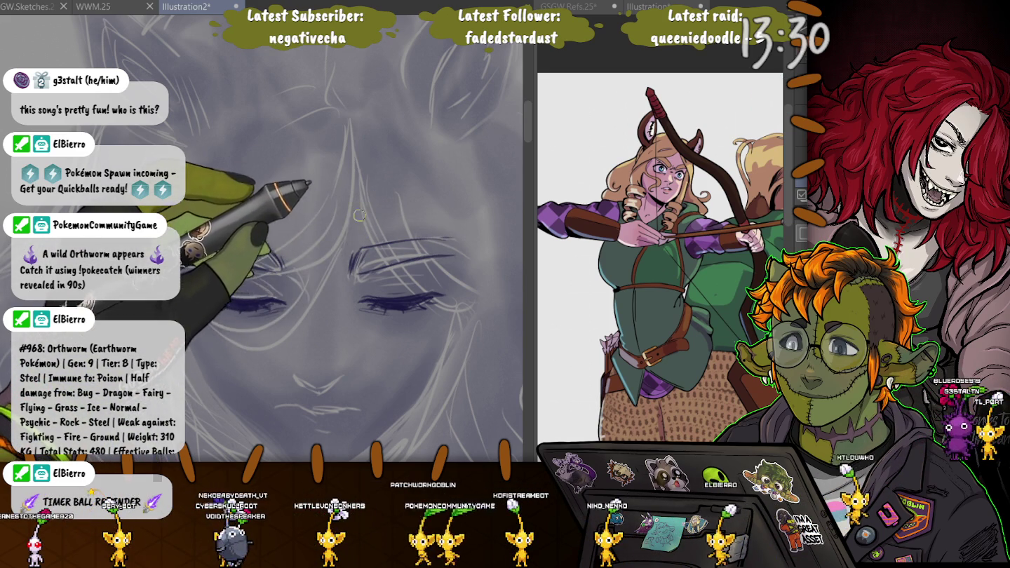
left_click_drag(350, 275, 360, 250)
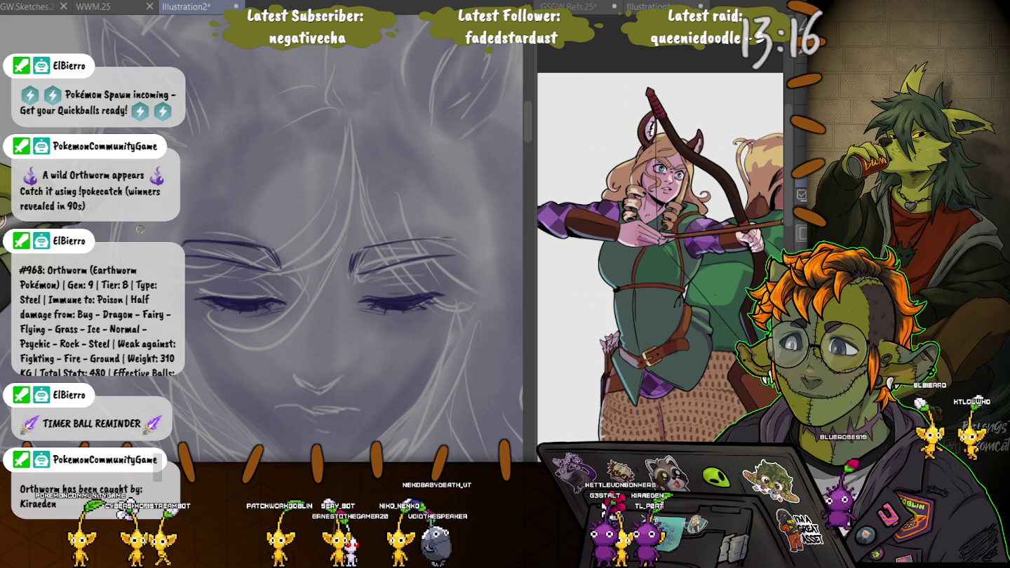
left_click_drag(140, 233, 150, 243)
key("ctrl+t")
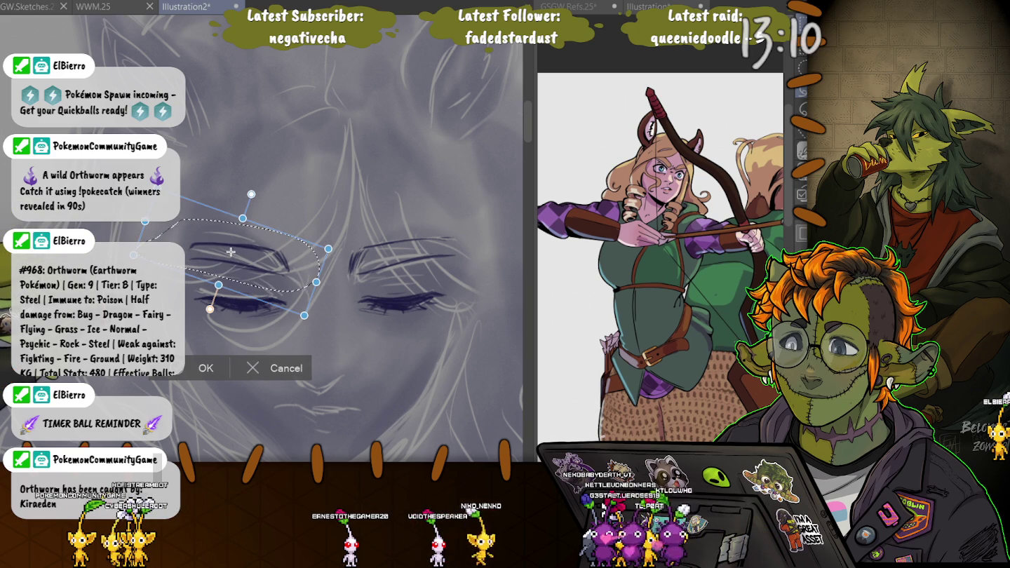
Nudge the left eyebrow slightly left, commit the transform, and clear the selection
left_click_drag(230, 251, 227, 254)
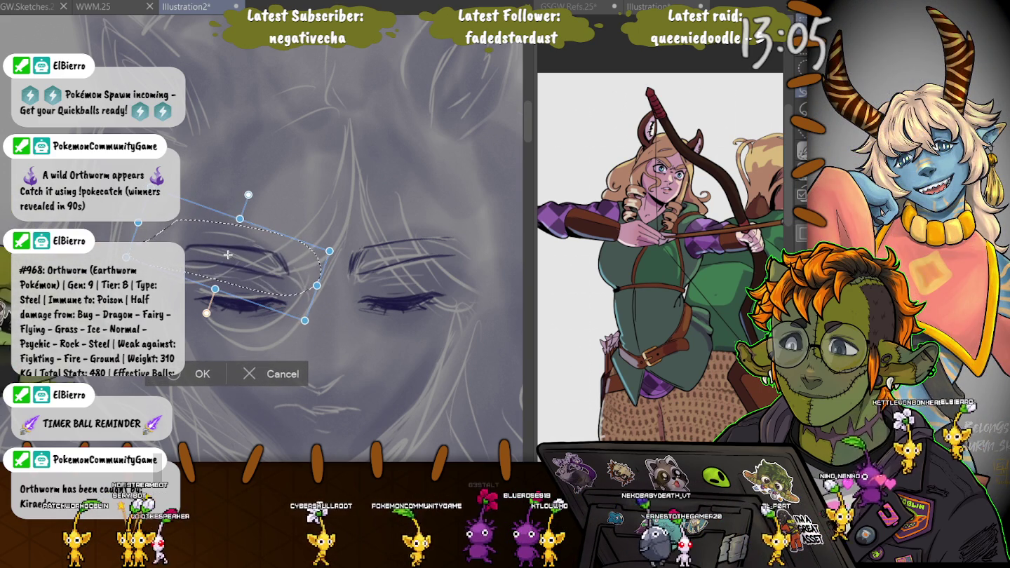
key("Return")
key("ctrl+d")
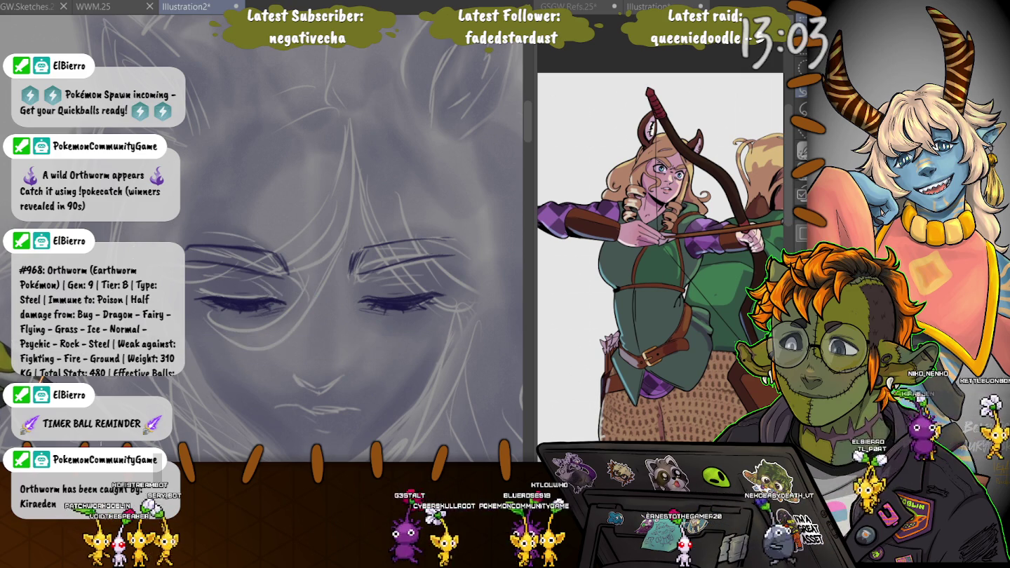